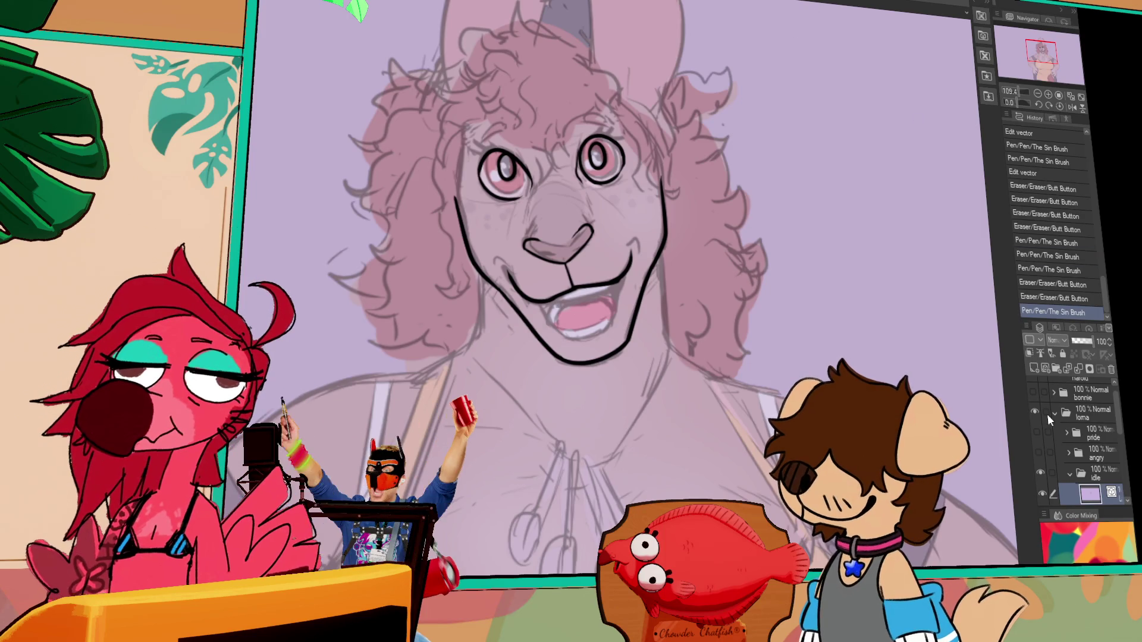
# Step: Briefly show and hide the bonnie, stained-glass and boss layers to check them
pyautogui.click(1033, 393)
pyautogui.click(1033, 394)
pyautogui.click(1034, 393)
pyautogui.click(1034, 398)
pyautogui.moveTo(1121, 410); pyautogui.dragTo(1123, 480)
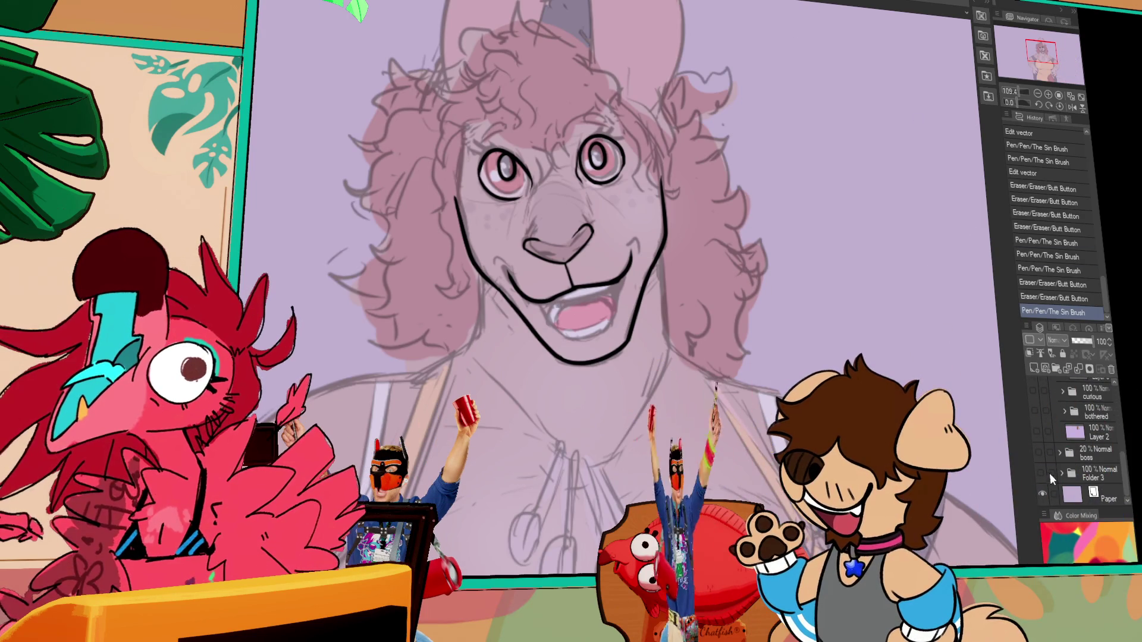
pyautogui.click(1041, 469)
pyautogui.click(1038, 472)
pyautogui.click(1038, 452)
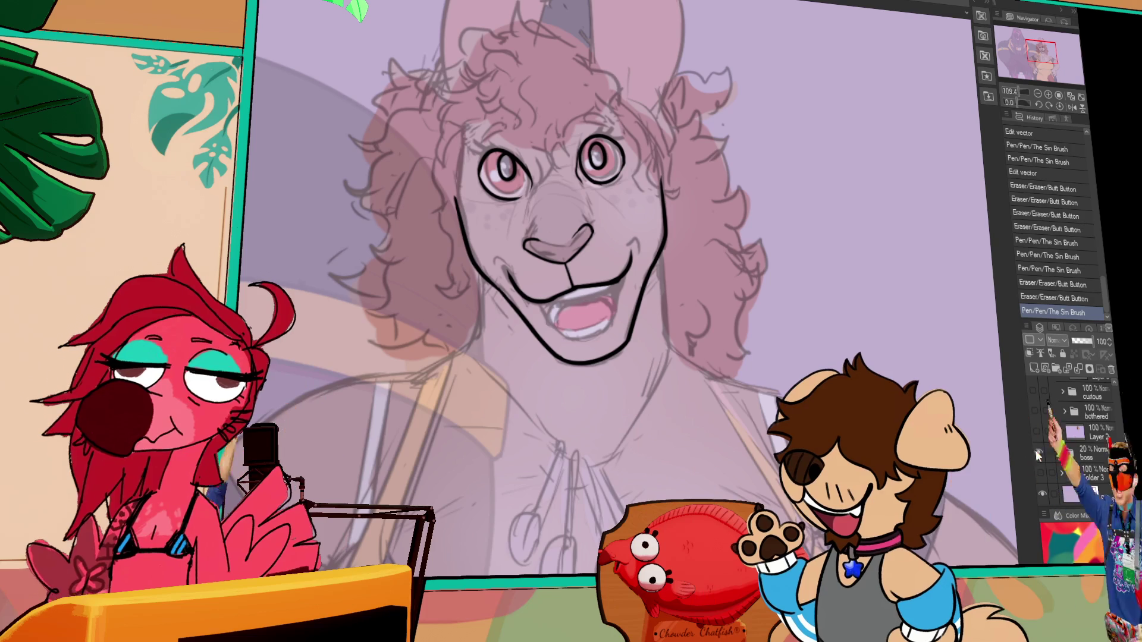
pyautogui.click(1039, 453)
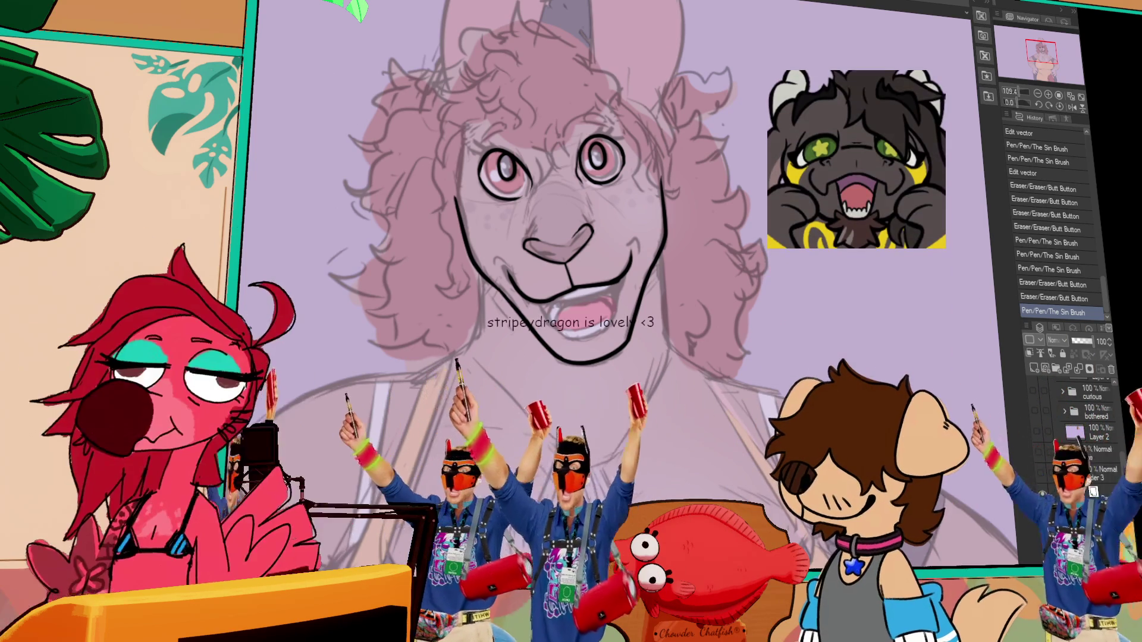
# Step: Select the lineart layer in the idle folder and change the line width of all face lines
pyautogui.scroll(3, 1116, 435)
pyautogui.click(1114, 433)
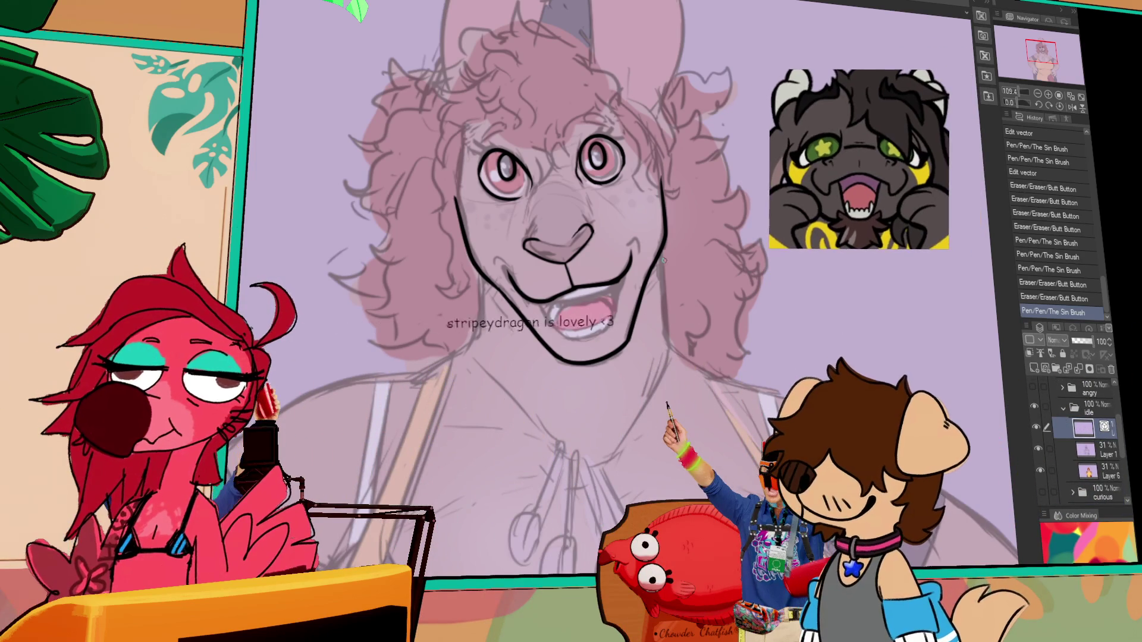
pyautogui.press('o')
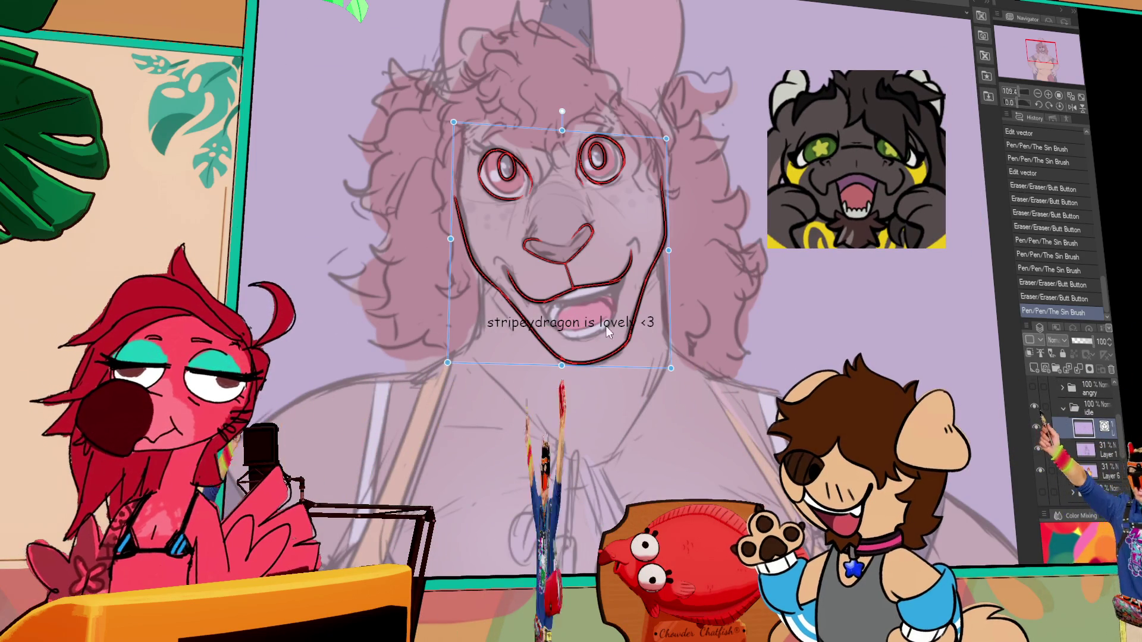
pyautogui.press('p')
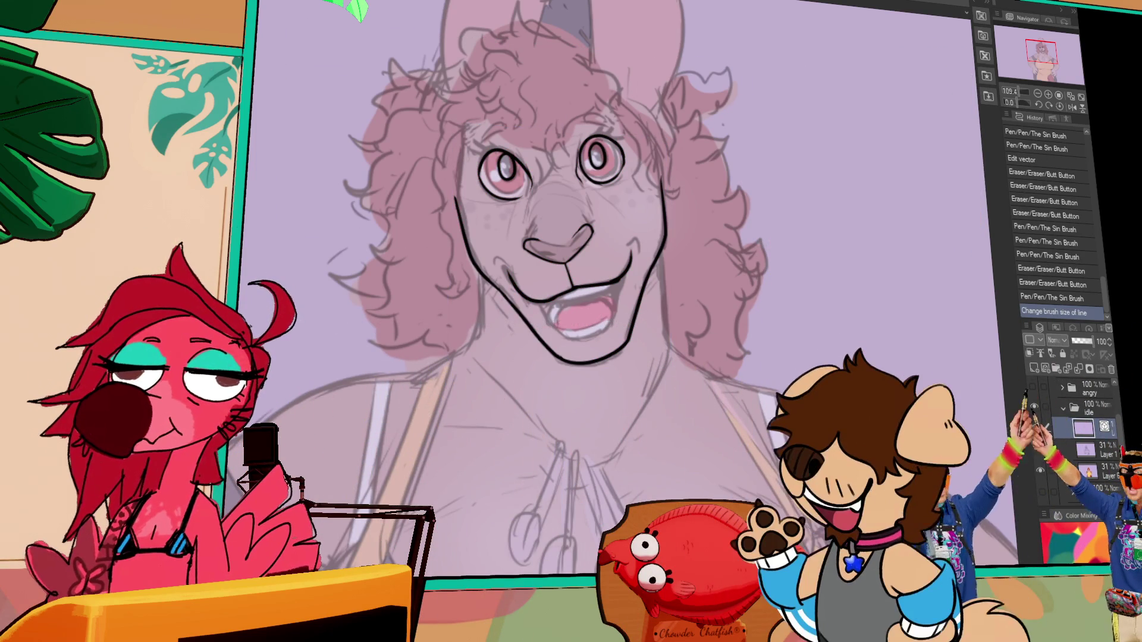
# Step: Lower the face in view, restore the undone pen stroke and add another stroke to the lineart
pyautogui.moveTo(598, 173); pyautogui.dragTo(670, 255)
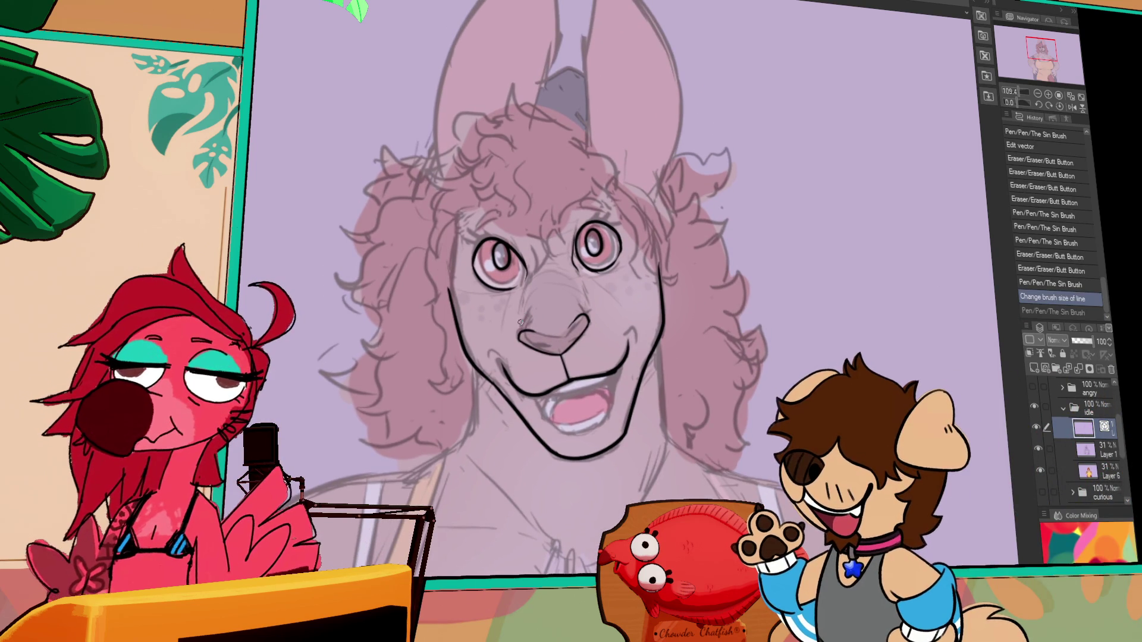
pyautogui.hotkey('ctrl', 'y')
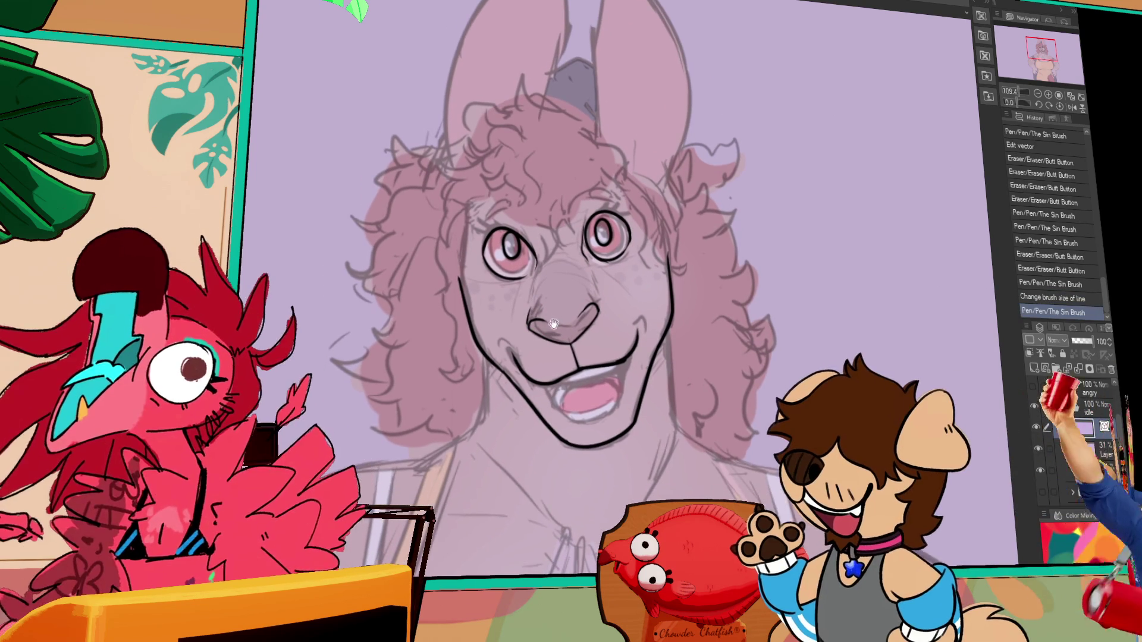
pyautogui.hotkey('ctrl', 'z')
pyautogui.hotkey('ctrl', 'y')
pyautogui.moveTo(596, 303); pyautogui.dragTo(594, 310)
# Step: Check the lineart by toggling the sketch and colour flats, leaving the sketch hidden
pyautogui.click(1037, 449)
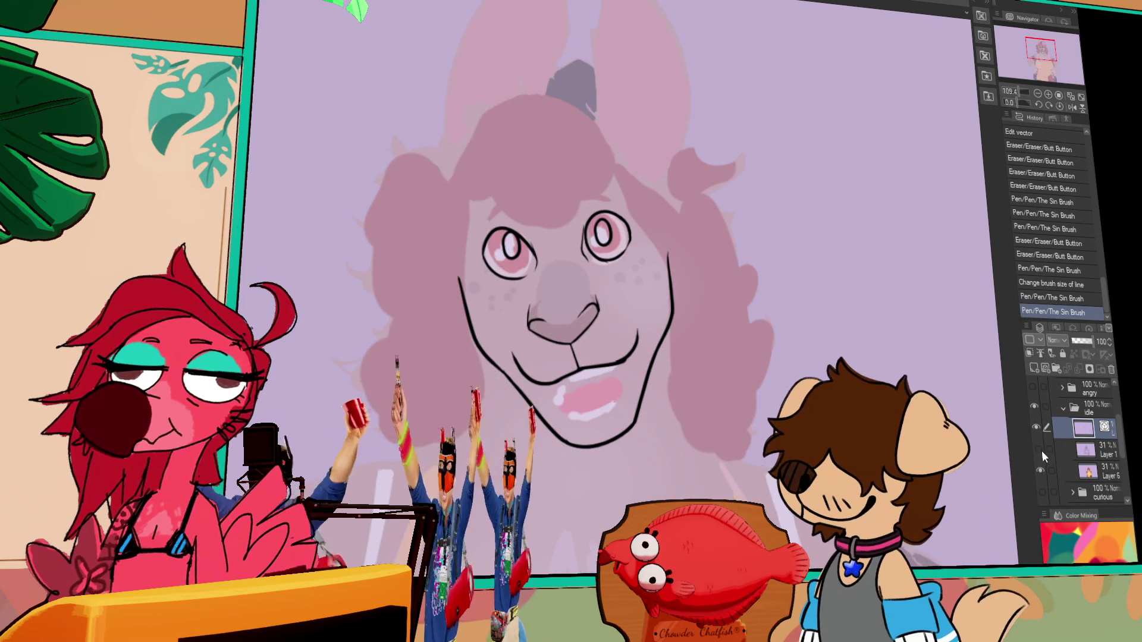
pyautogui.click(1042, 469)
pyautogui.click(1042, 468)
pyautogui.click(1040, 452)
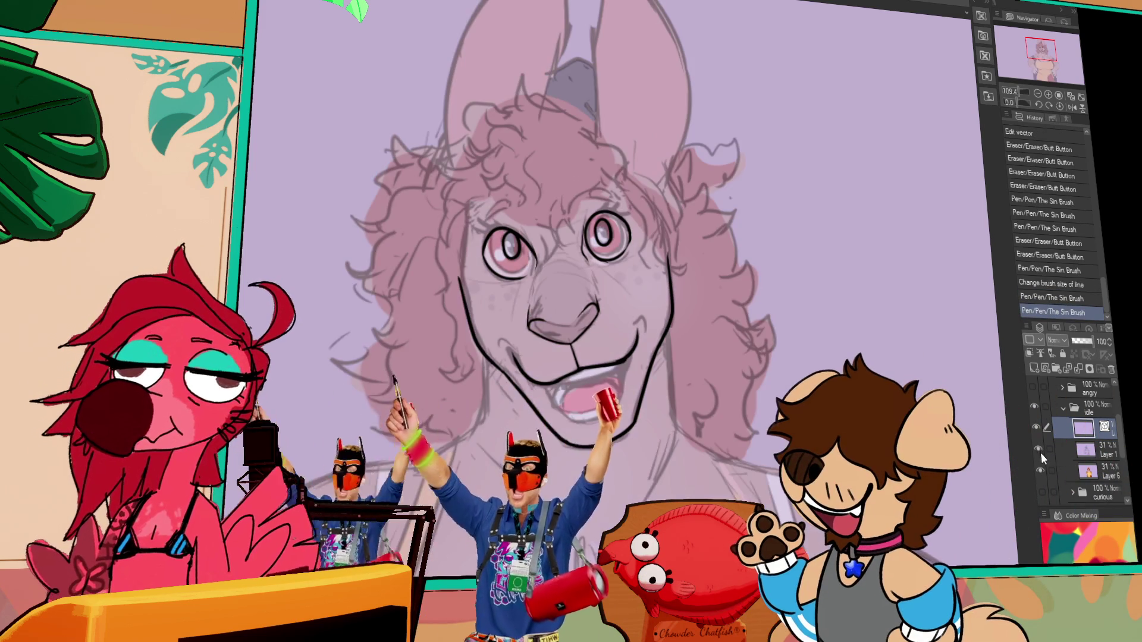
pyautogui.click(1037, 94)
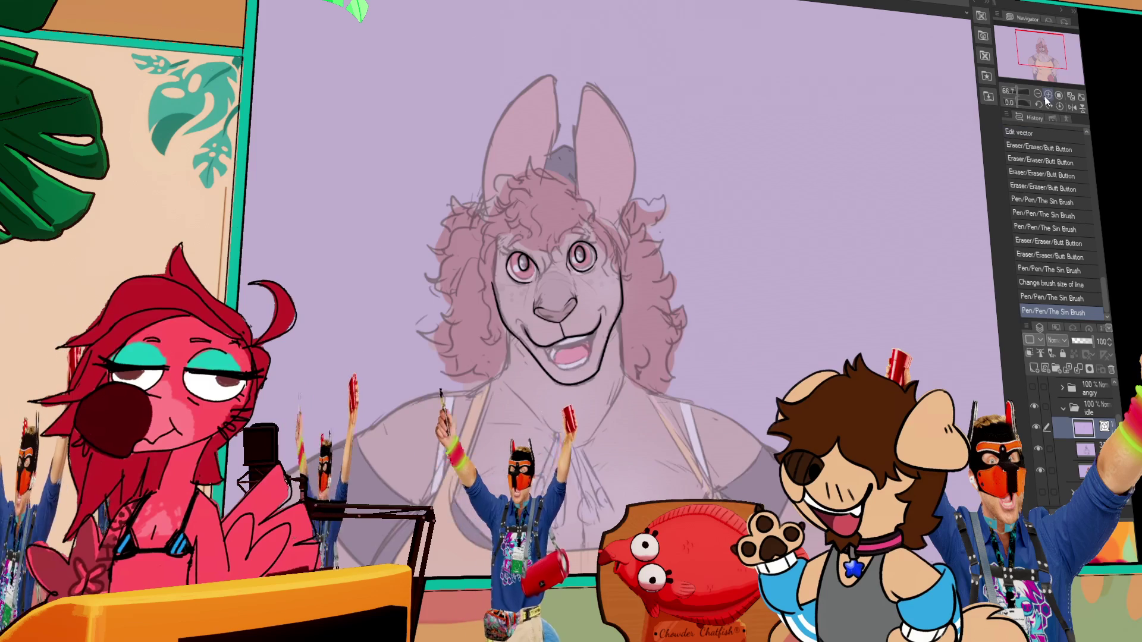
pyautogui.click(1048, 94)
pyautogui.click(1041, 450)
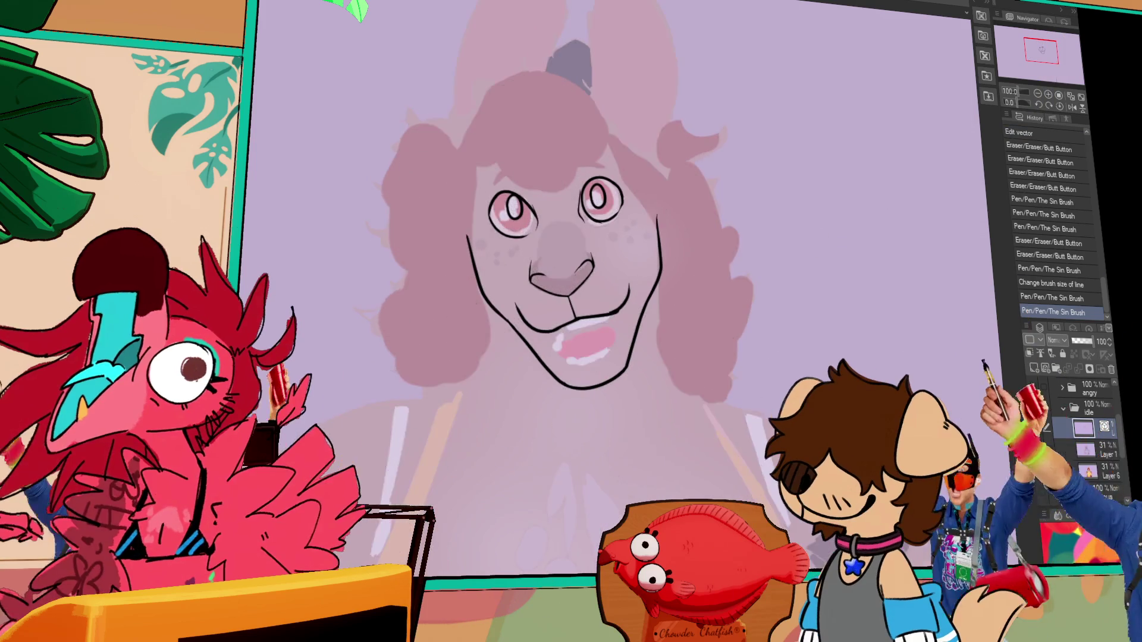
# Step: With the flats hidden, reshape the right eye oval, jaw, right cheek and lower-left jaw curves, then show the sketch
pyautogui.click(1037, 466)
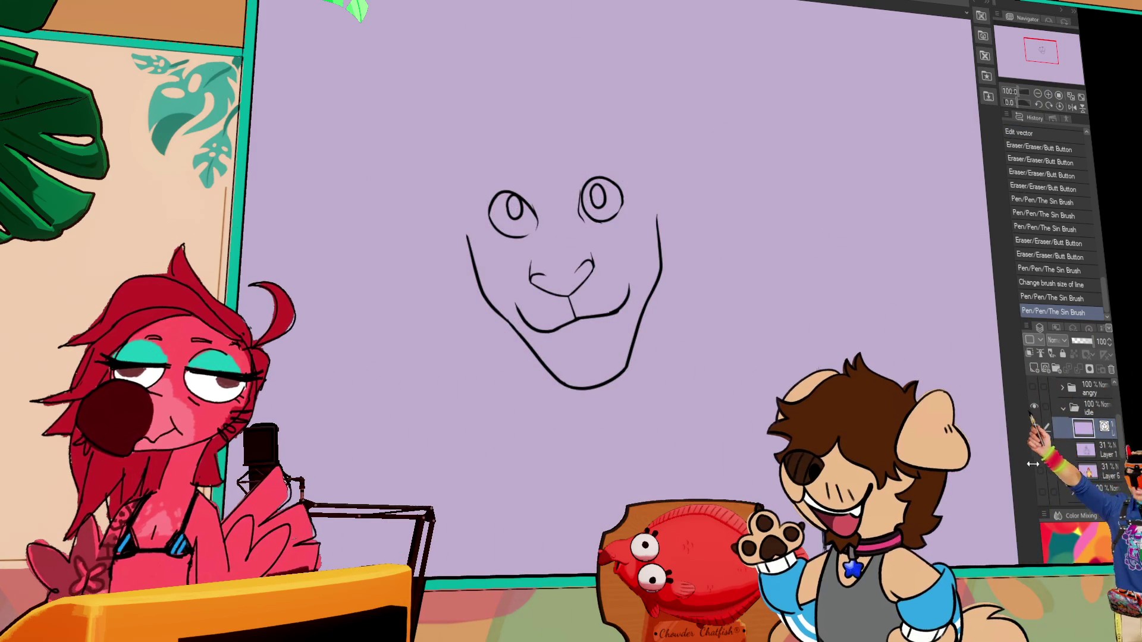
pyautogui.moveTo(613, 204); pyautogui.dragTo(609, 199)
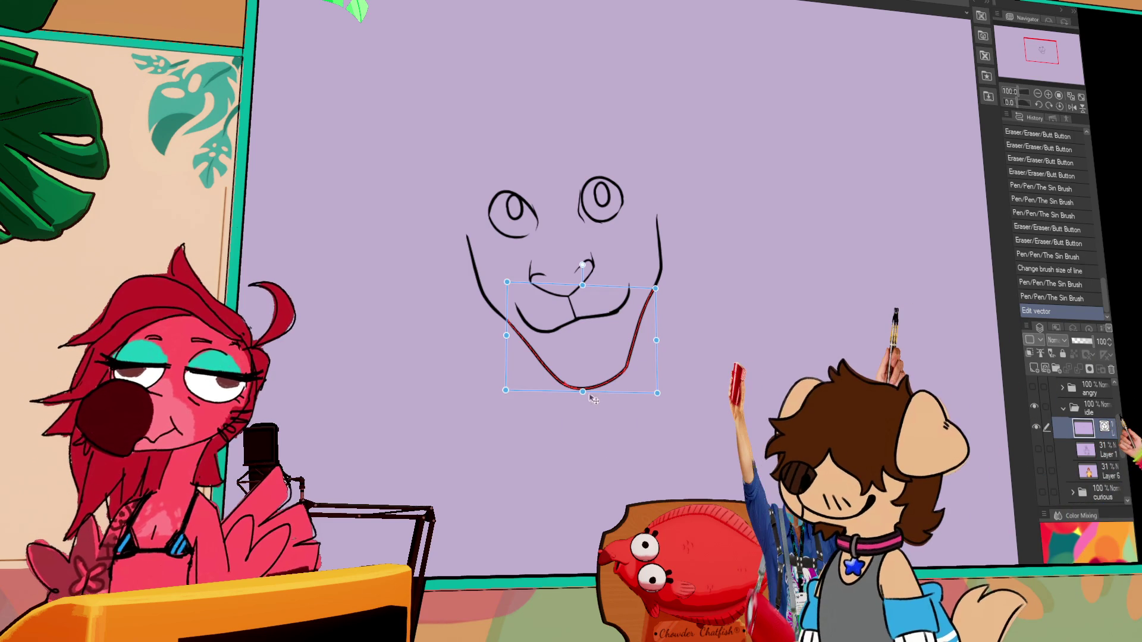
pyautogui.click(613, 383)
pyautogui.moveTo(612, 379); pyautogui.dragTo(615, 370)
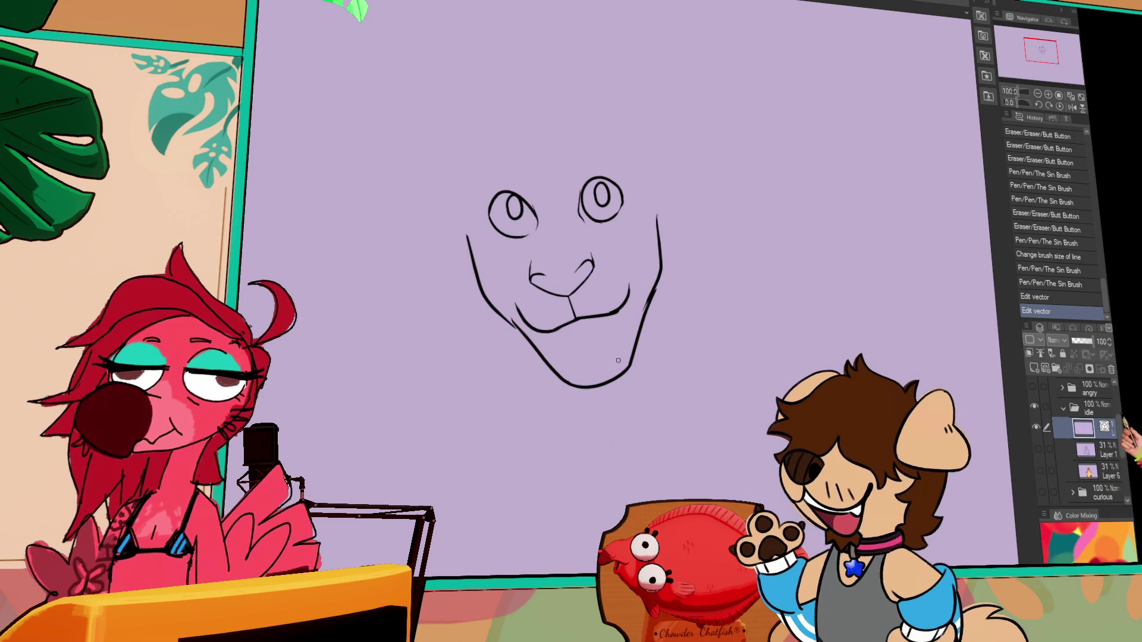
pyautogui.moveTo(655, 286); pyautogui.dragTo(659, 277)
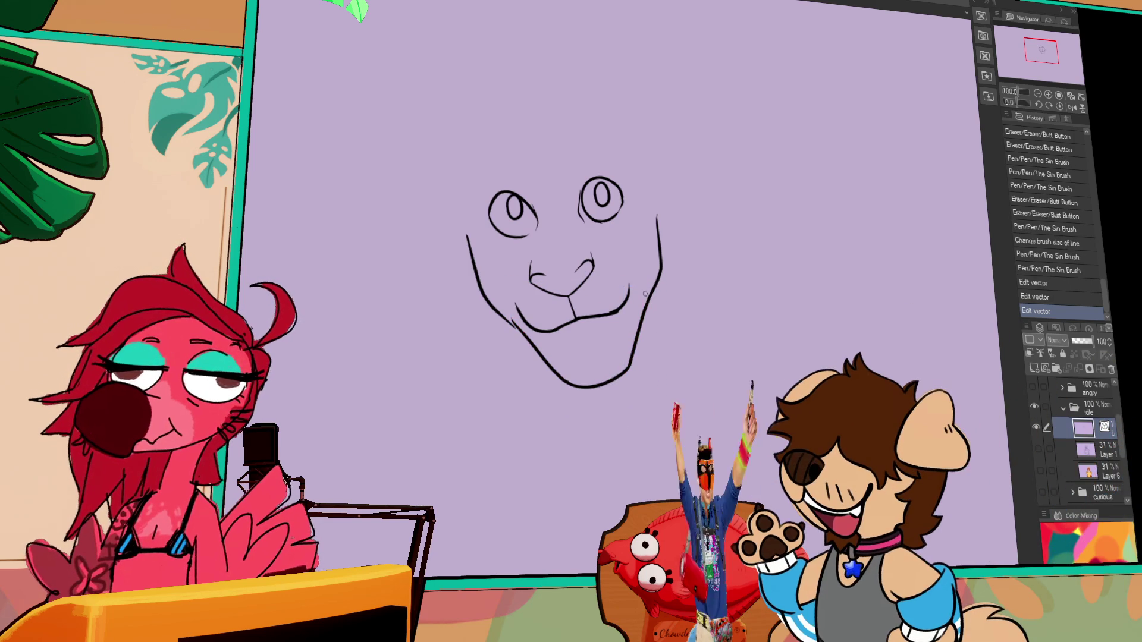
pyautogui.moveTo(502, 313); pyautogui.dragTo(507, 316)
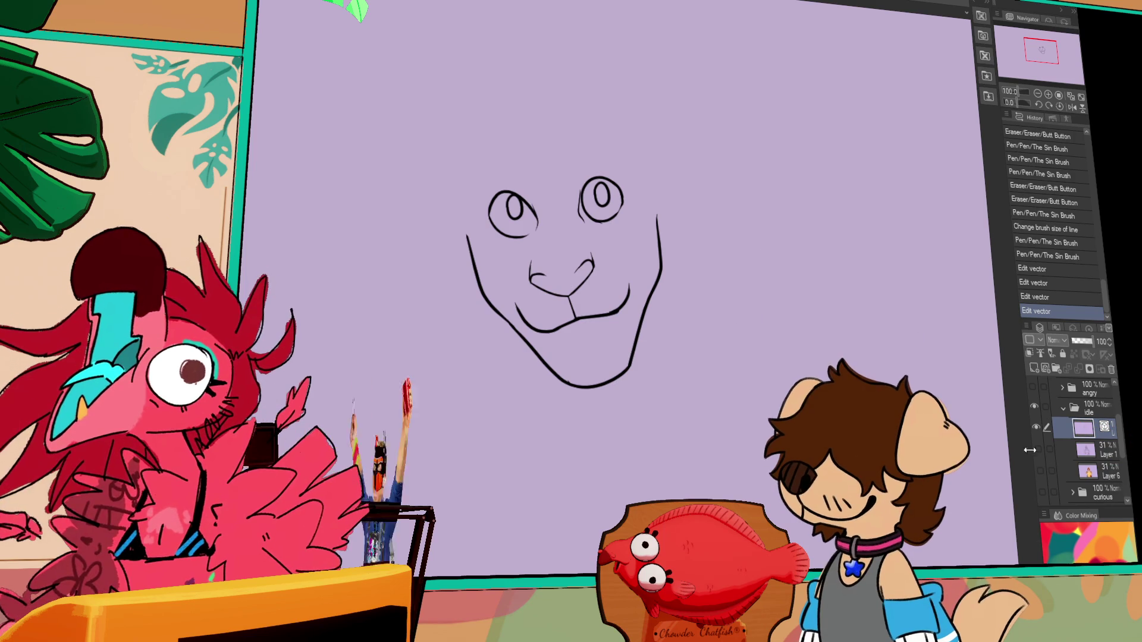
pyautogui.click(1038, 449)
pyautogui.click(1077, 470)
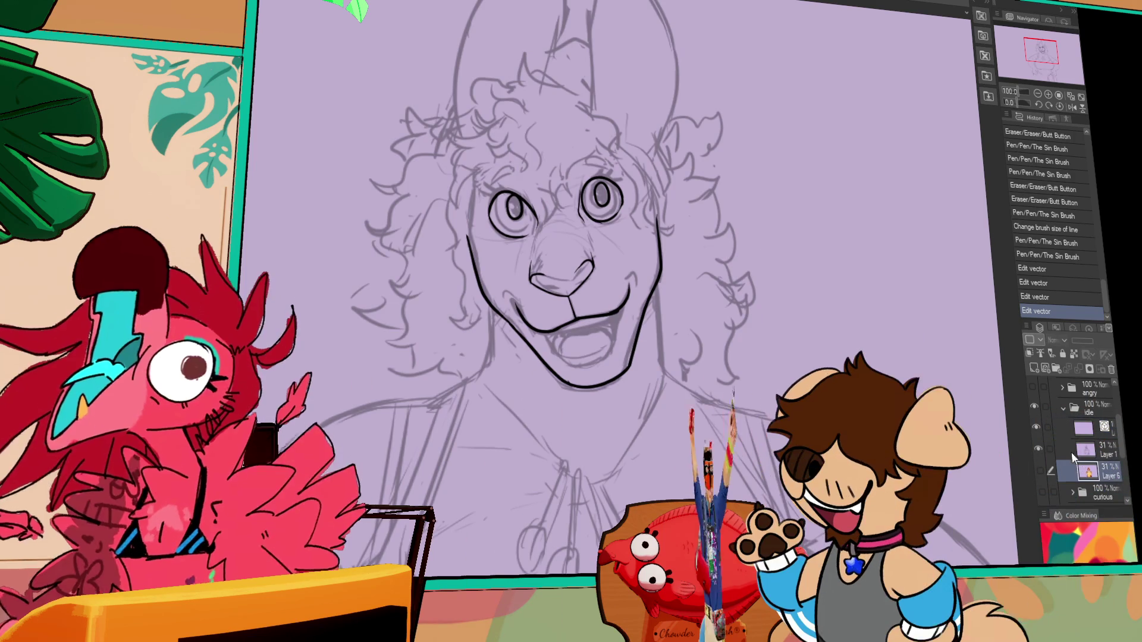
# Step: Undo the last three vector edits and trim the overlapping part of the right cheek line
pyautogui.hotkey('ctrl', 'z')
pyautogui.hotkey('ctrl', 'z')
pyautogui.hotkey('ctrl', 'z')
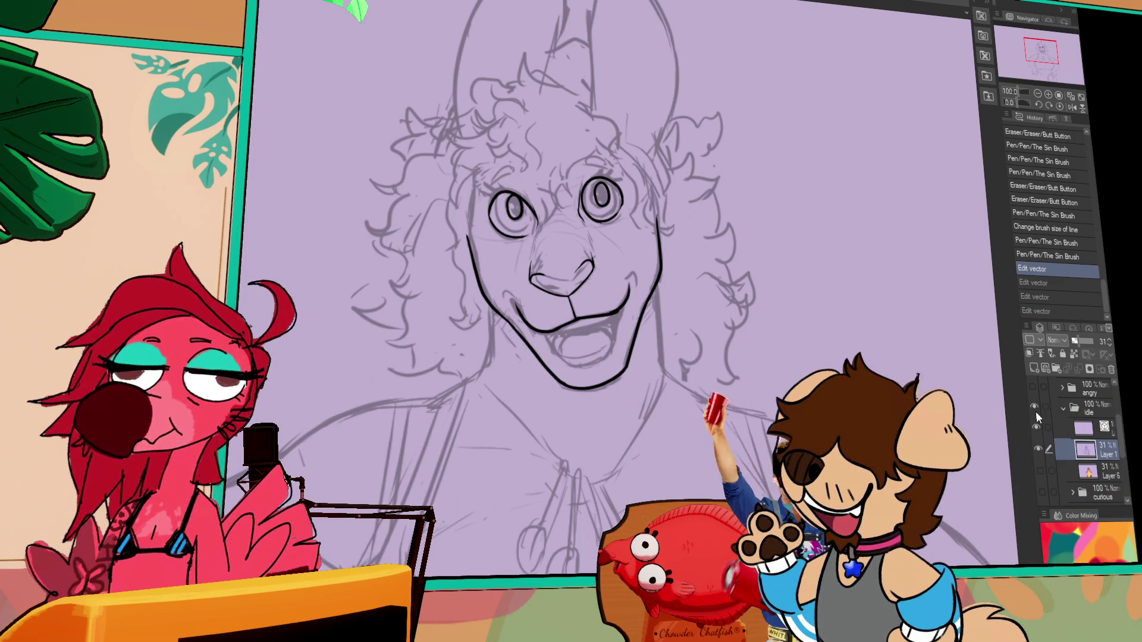
pyautogui.hotkey('alt', ']')
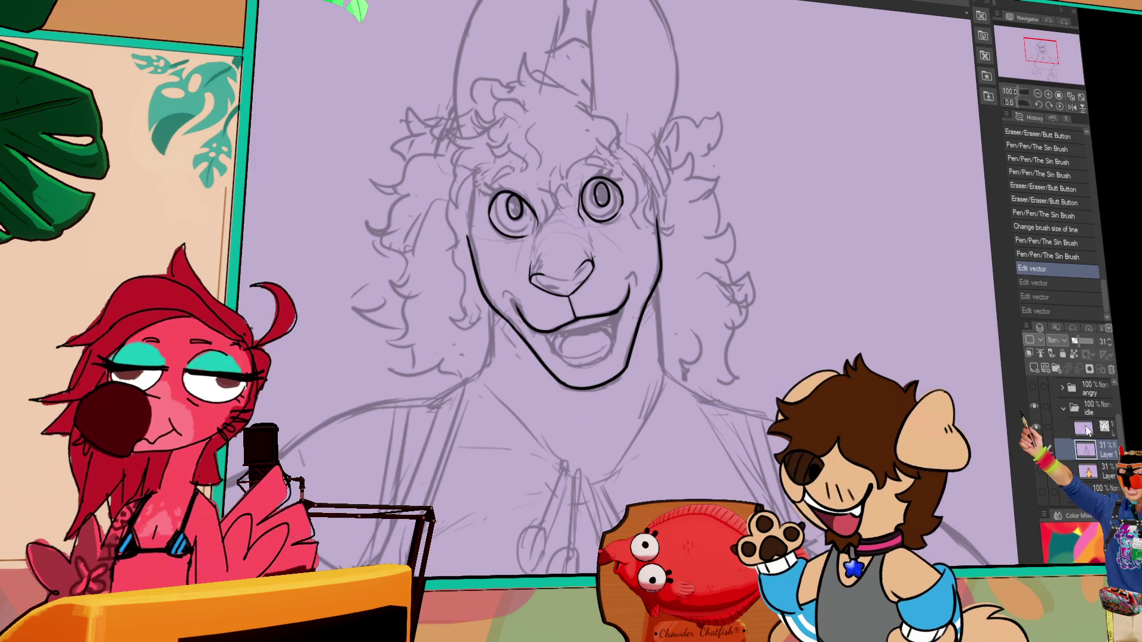
pyautogui.click(569, 387)
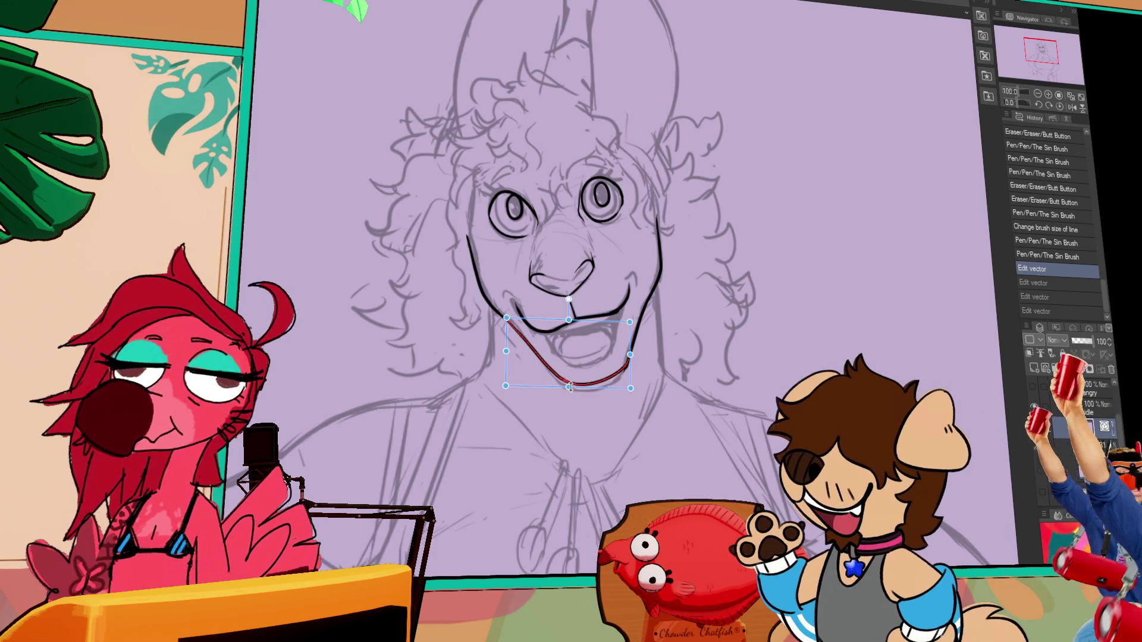
pyautogui.click(629, 364)
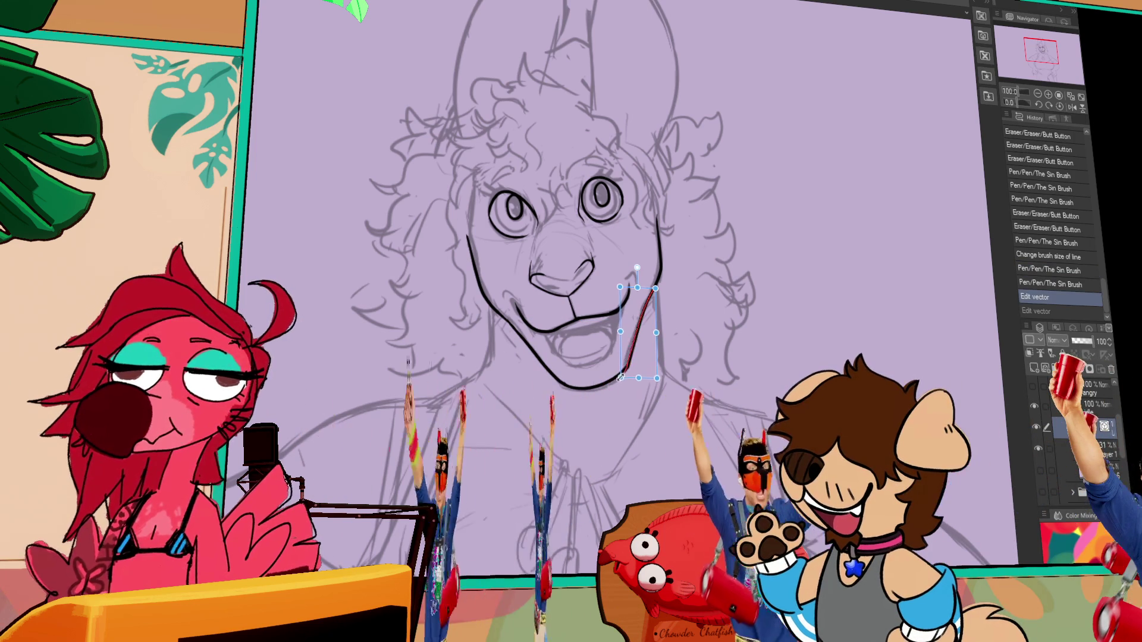
pyautogui.click(627, 369)
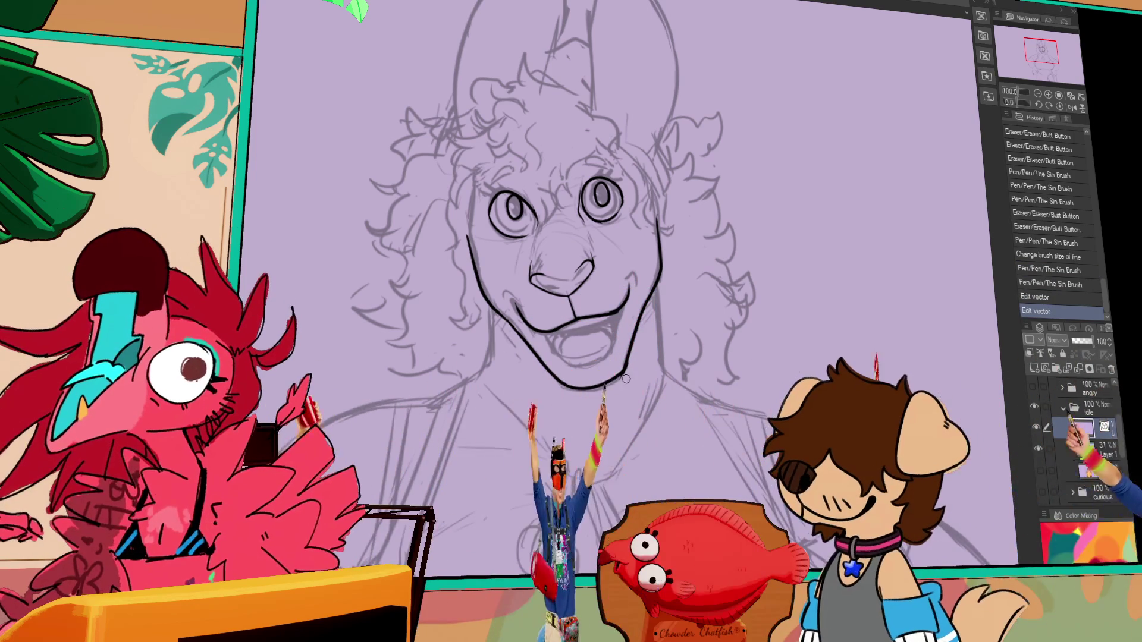
pyautogui.moveTo(627, 372)
pyautogui.mouseDown()
pyautogui.moveTo(631, 356)
pyautogui.moveTo(625, 369)
pyautogui.mouseUp()
# Step: Adjust the chin line and erase the stray ends of the mouth lines
pyautogui.click(576, 384)
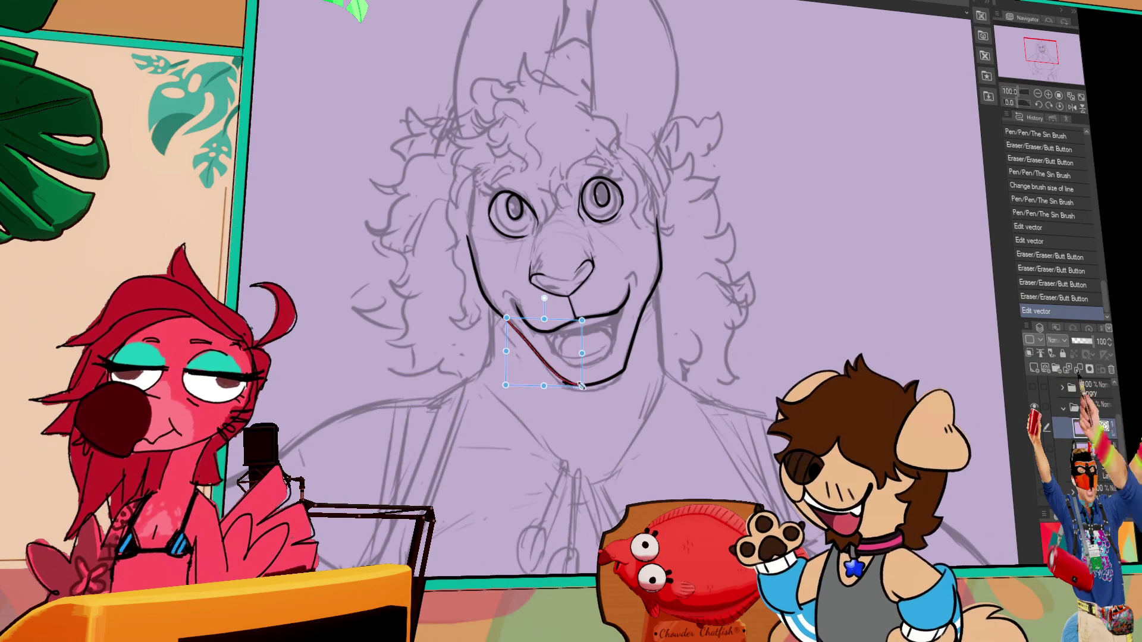
pyautogui.click(580, 384)
pyautogui.press('e')
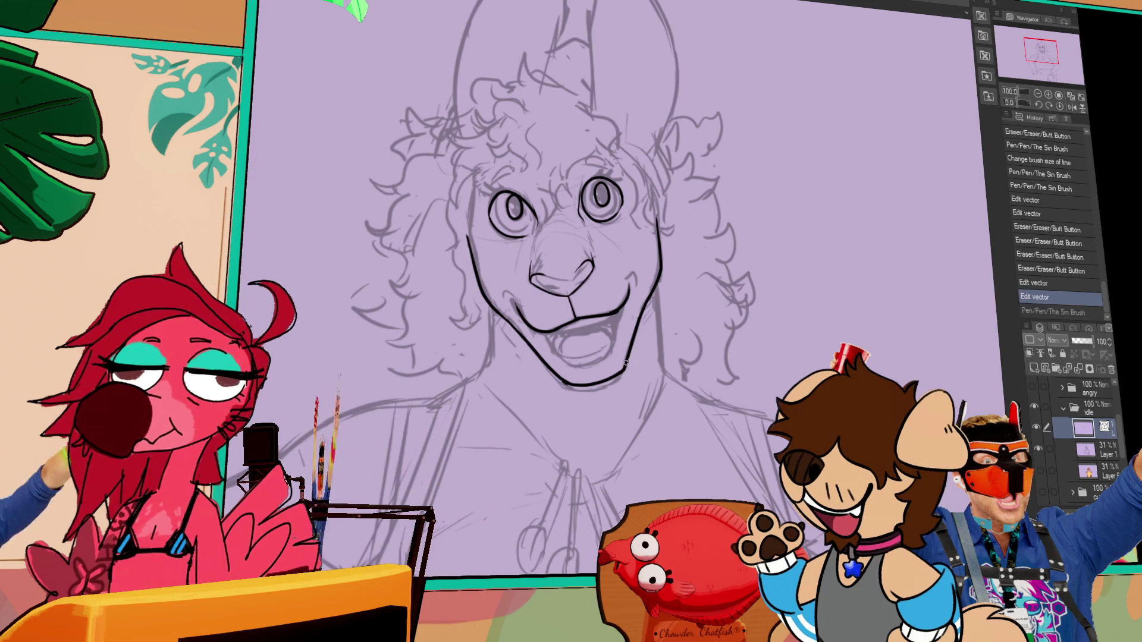
pyautogui.moveTo(617, 366); pyautogui.dragTo(631, 356)
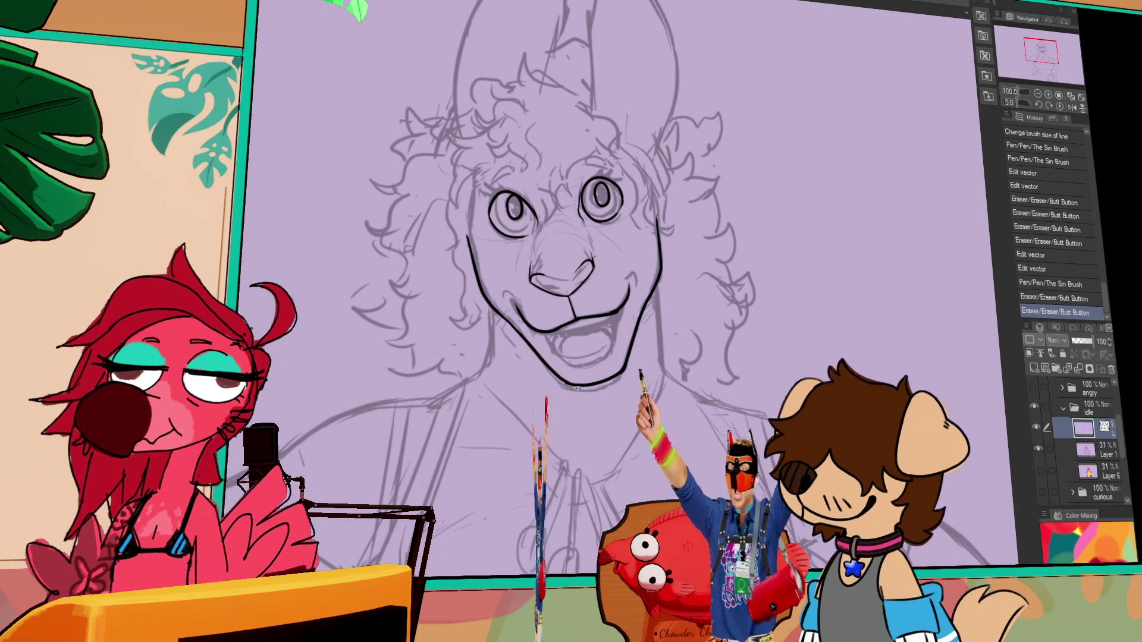
pyautogui.moveTo(672, 303); pyautogui.dragTo(680, 294)
# Step: Draw a new lower mouth stroke, settling it with undo and redo
pyautogui.moveTo(550, 352); pyautogui.dragTo(612, 349)
pyautogui.hotkey('ctrl', 'z')
pyautogui.hotkey('ctrl', 'z')
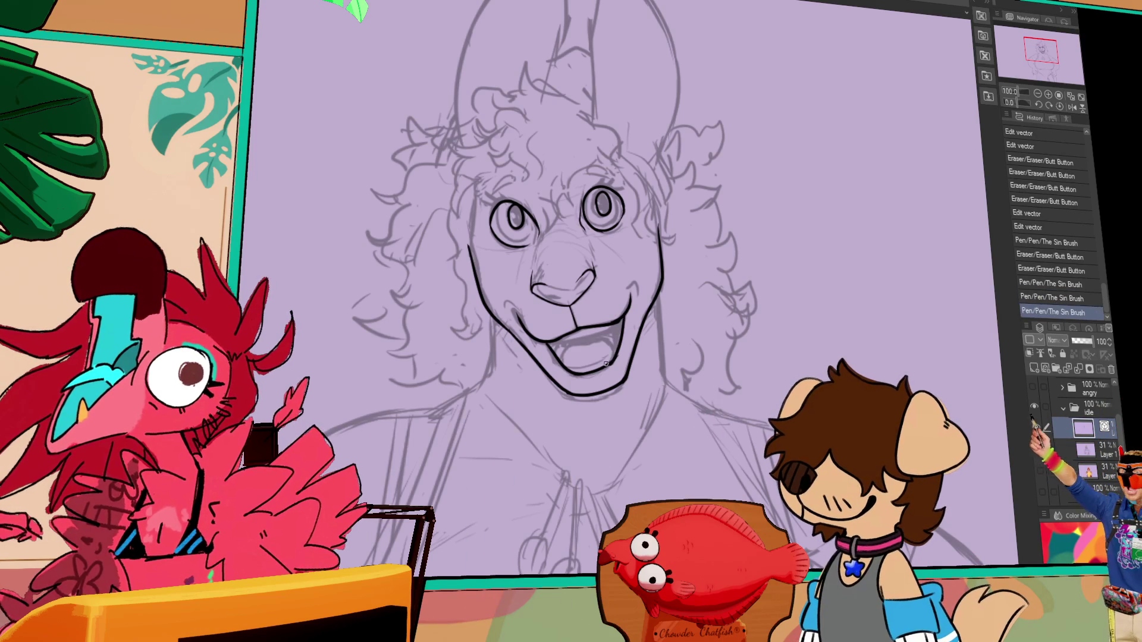
pyautogui.hotkey('ctrl', 'y')
pyautogui.hotkey('ctrl', 'z')
pyautogui.hotkey('ctrl', 'y')
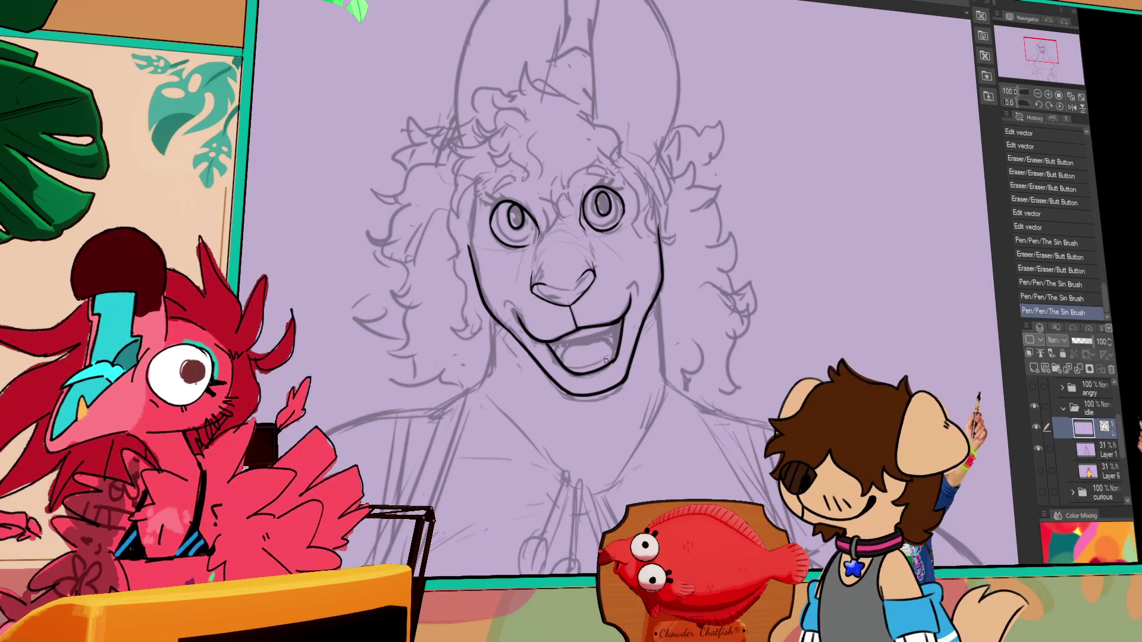
pyautogui.moveTo(623, 320); pyautogui.dragTo(627, 332)
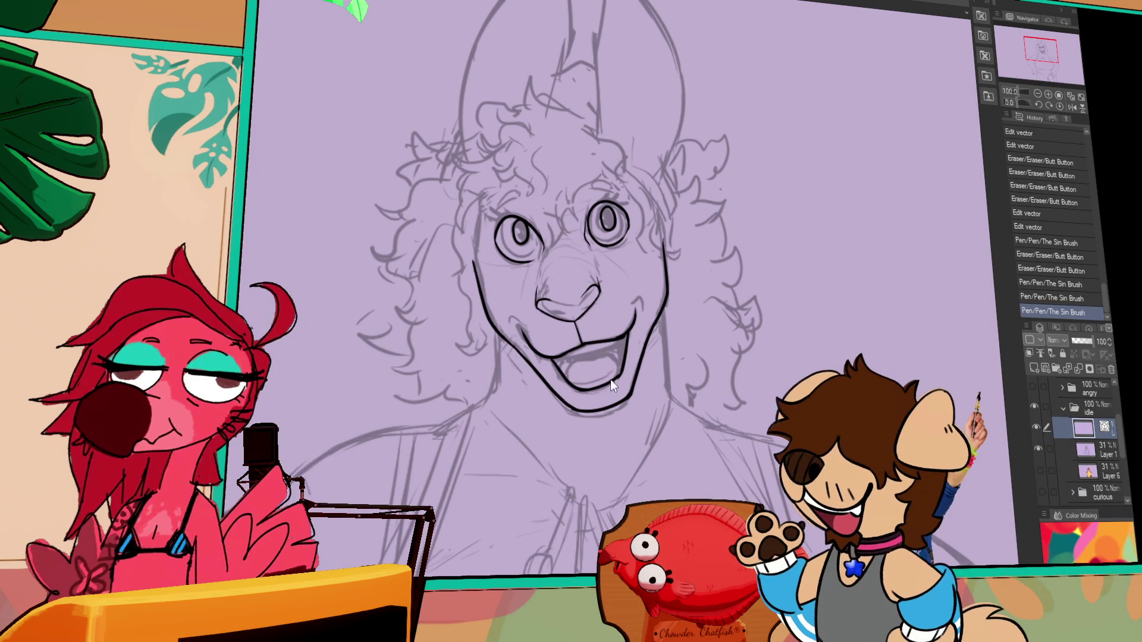
# Step: Shrink the selected mouth stroke and try new strokes inside and around the mouth, undoing them
pyautogui.moveTo(623, 376); pyautogui.dragTo(623, 372)
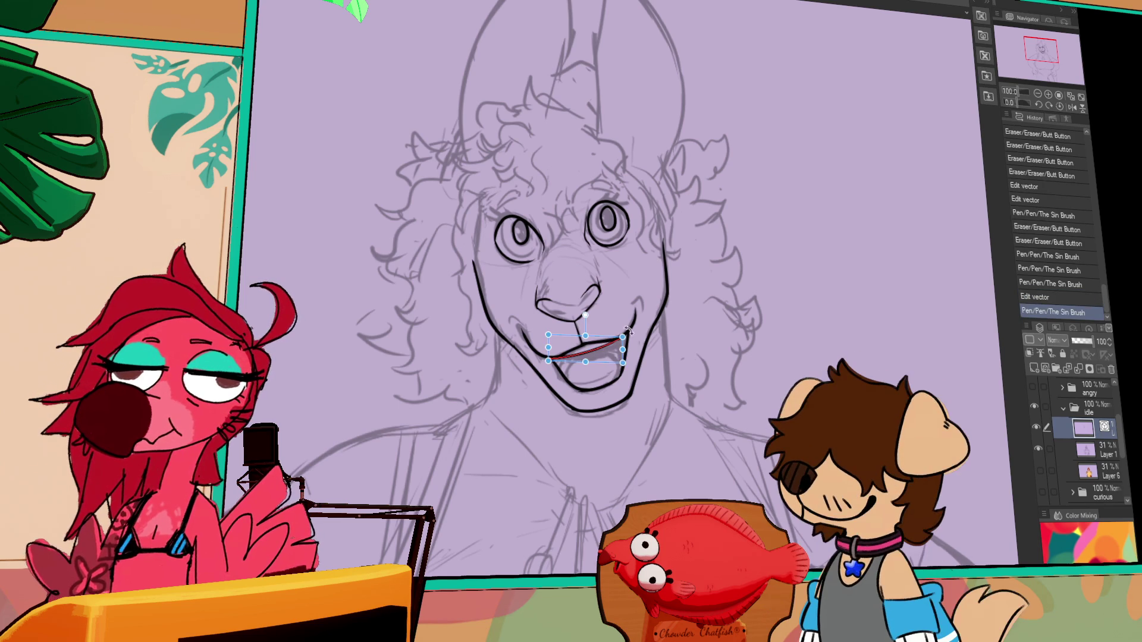
pyautogui.moveTo(619, 370); pyautogui.dragTo(595, 374)
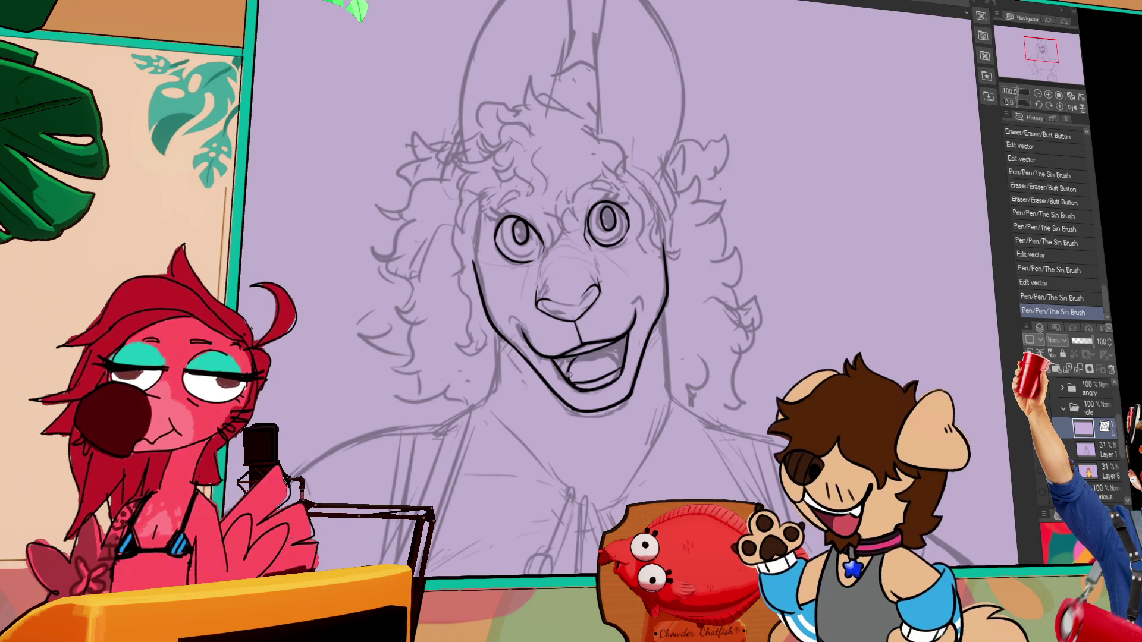
pyautogui.moveTo(570, 373); pyautogui.dragTo(595, 366)
pyautogui.moveTo(601, 364)
pyautogui.mouseDown()
pyautogui.moveTo(622, 358)
pyautogui.moveTo(597, 349)
pyautogui.mouseUp()
pyautogui.hotkey('ctrl', 'z')
pyautogui.hotkey('ctrl', 'y')
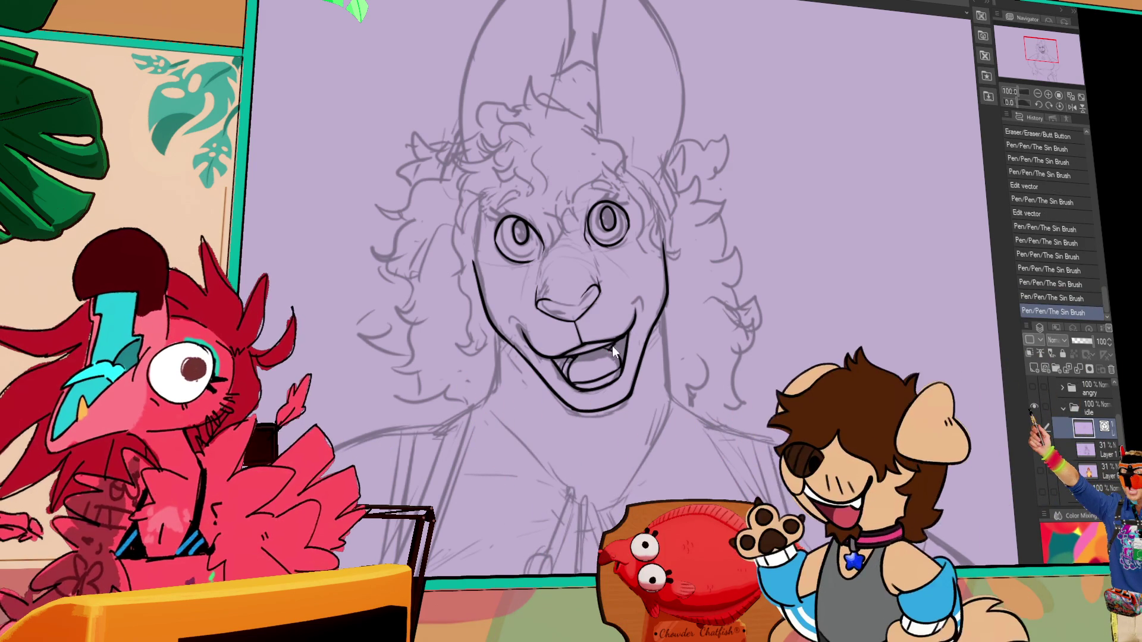
pyautogui.hotkey('ctrl', 'z')
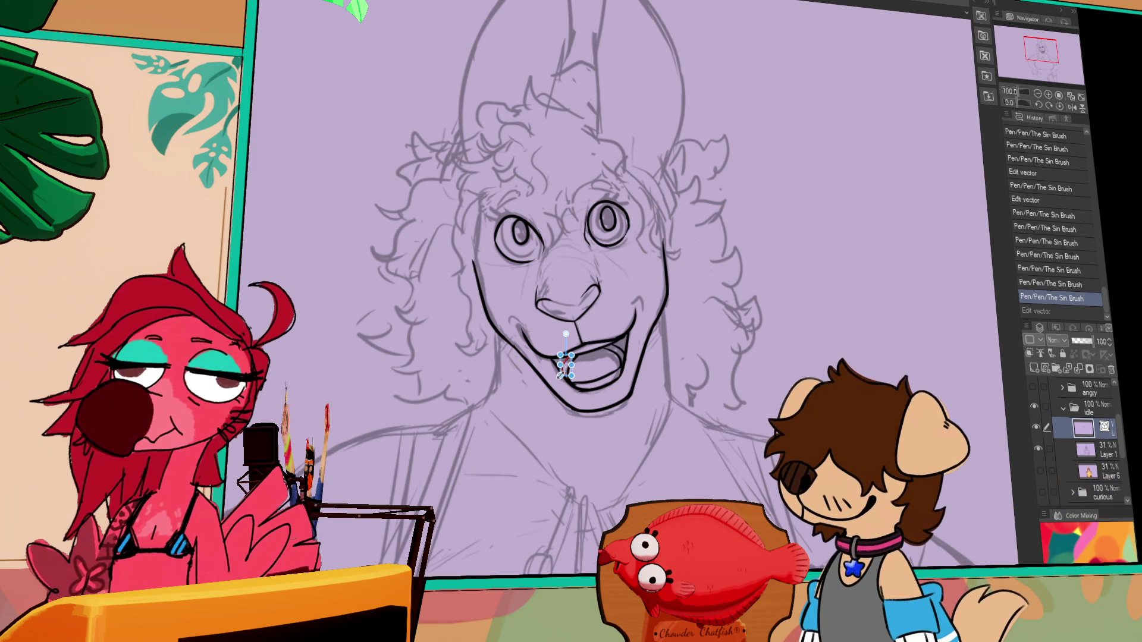
# Step: Finish the mouth line and ink a short stroke at the mouth
pyautogui.click(560, 373)
pyautogui.moveTo(649, 336); pyautogui.dragTo(660, 323)
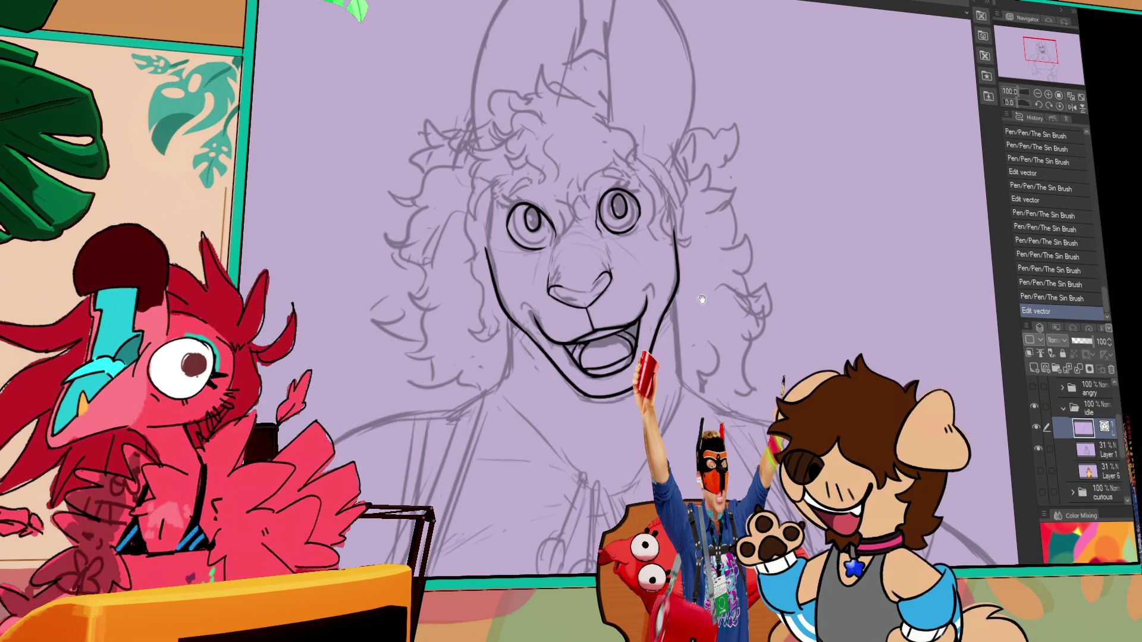
pyautogui.moveTo(618, 332); pyautogui.dragTo(663, 372)
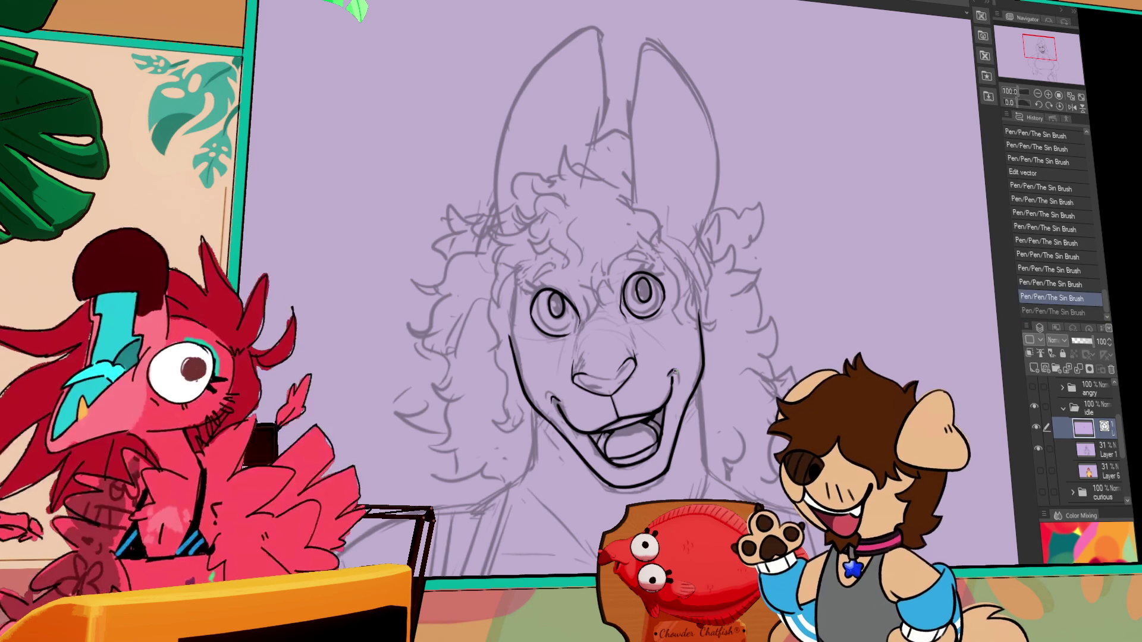
pyautogui.scroll(2, 686, 351)
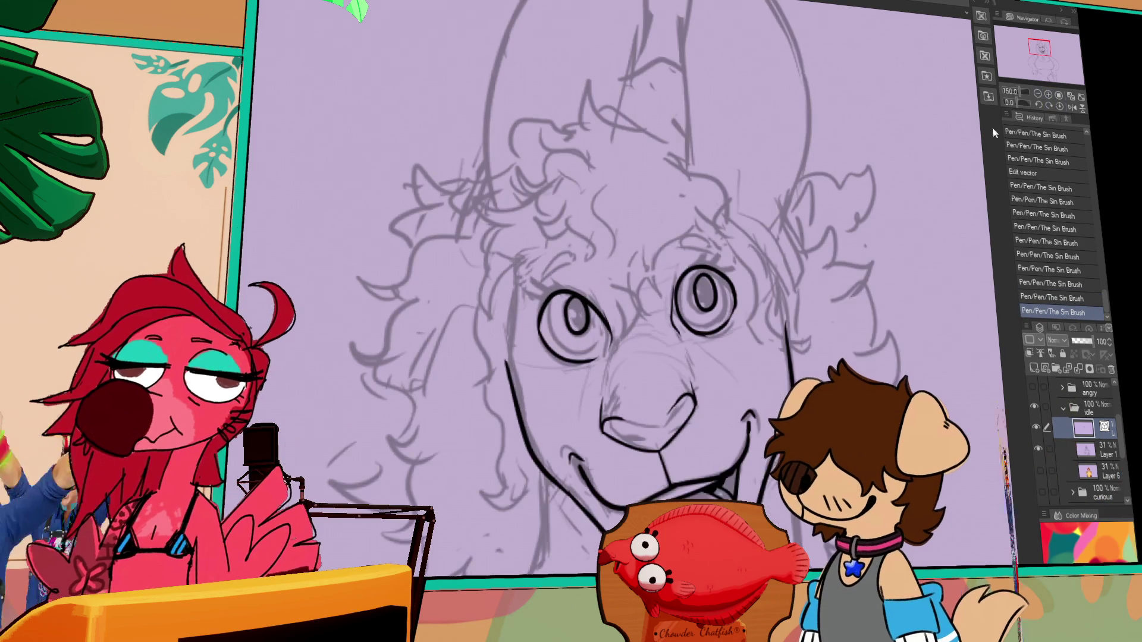
# Step: Undo the latest stroke and select the old right eye outline strokes
pyautogui.hotkey('ctrl', 'z')
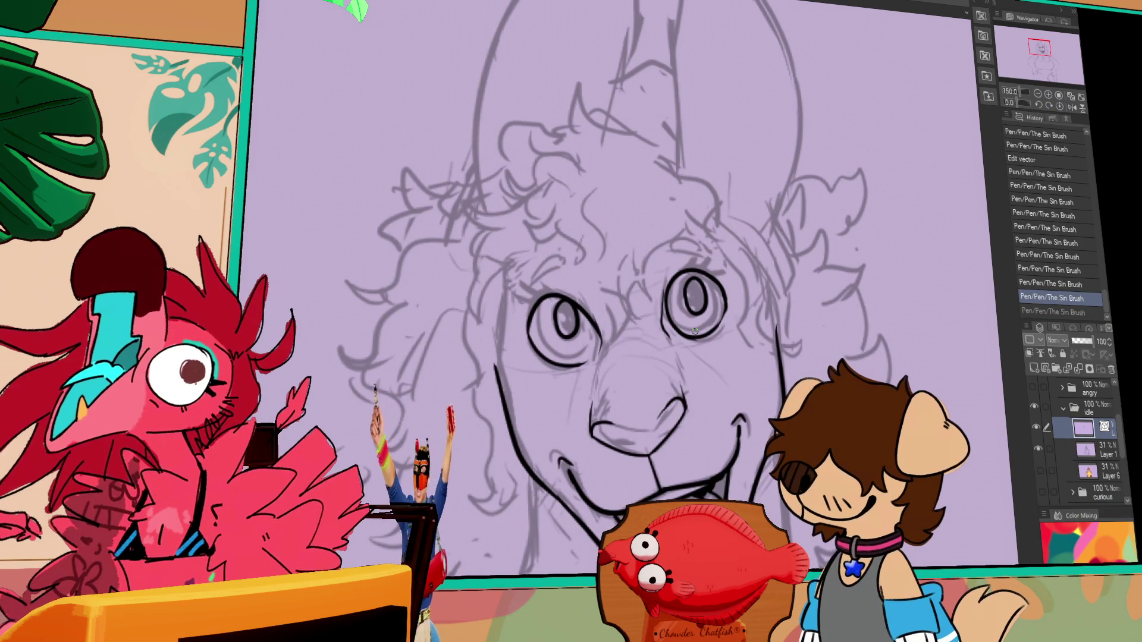
pyautogui.keyDown('ctrl'); pyautogui.click(707, 335); pyautogui.keyUp('ctrl')
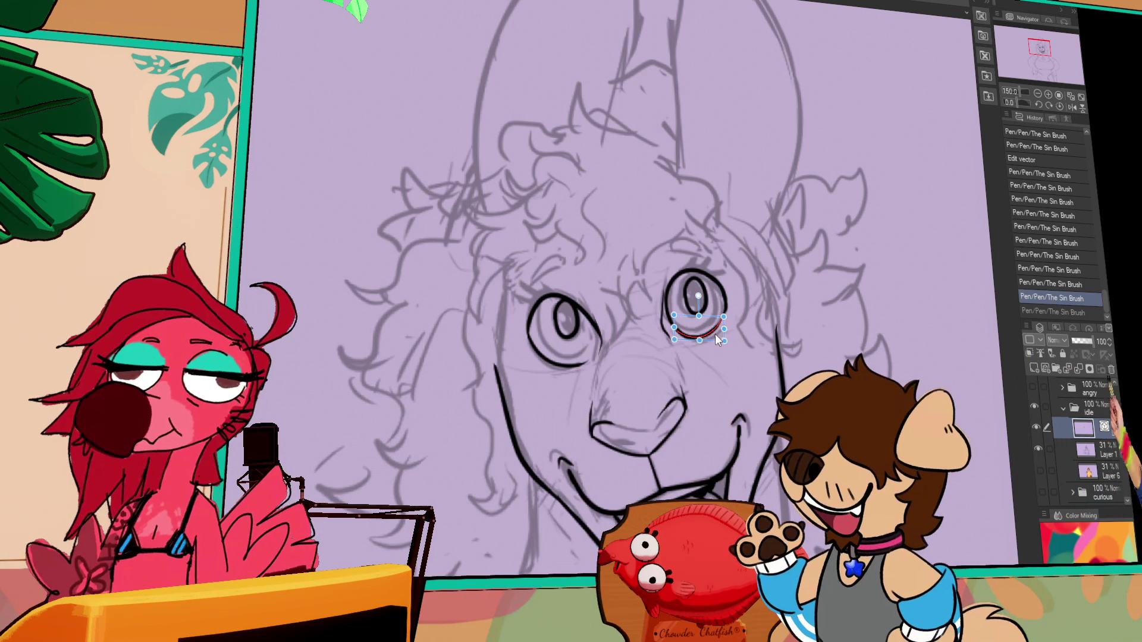
pyautogui.keyDown('ctrl'); pyautogui.click(724, 307); pyautogui.keyUp('ctrl')
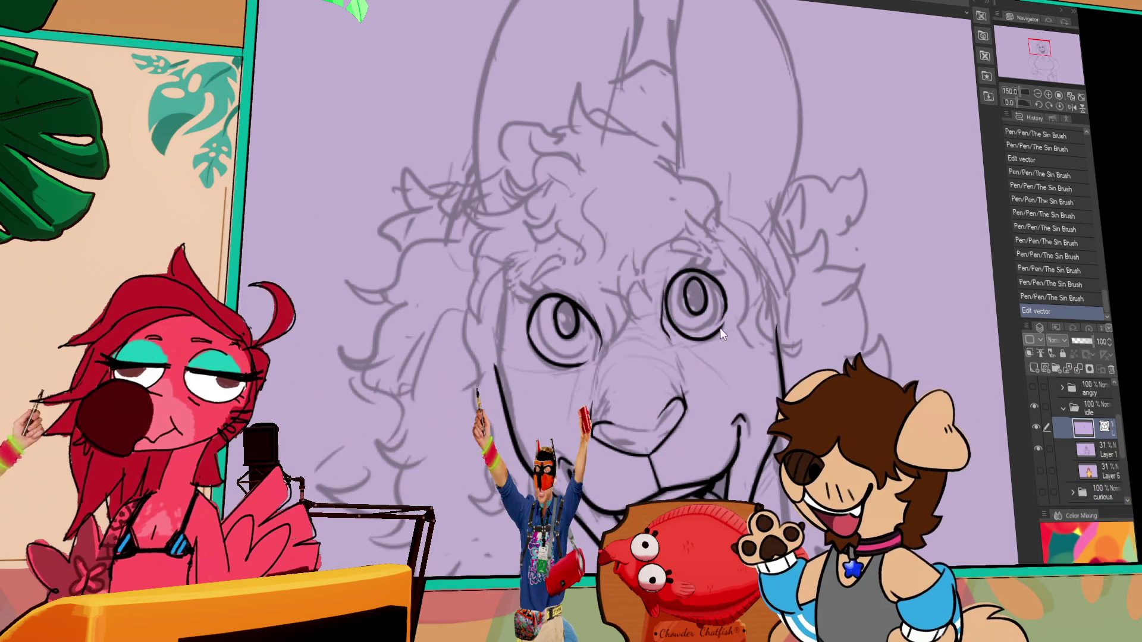
pyautogui.keyDown('ctrl'); pyautogui.click(728, 321); pyautogui.keyUp('ctrl')
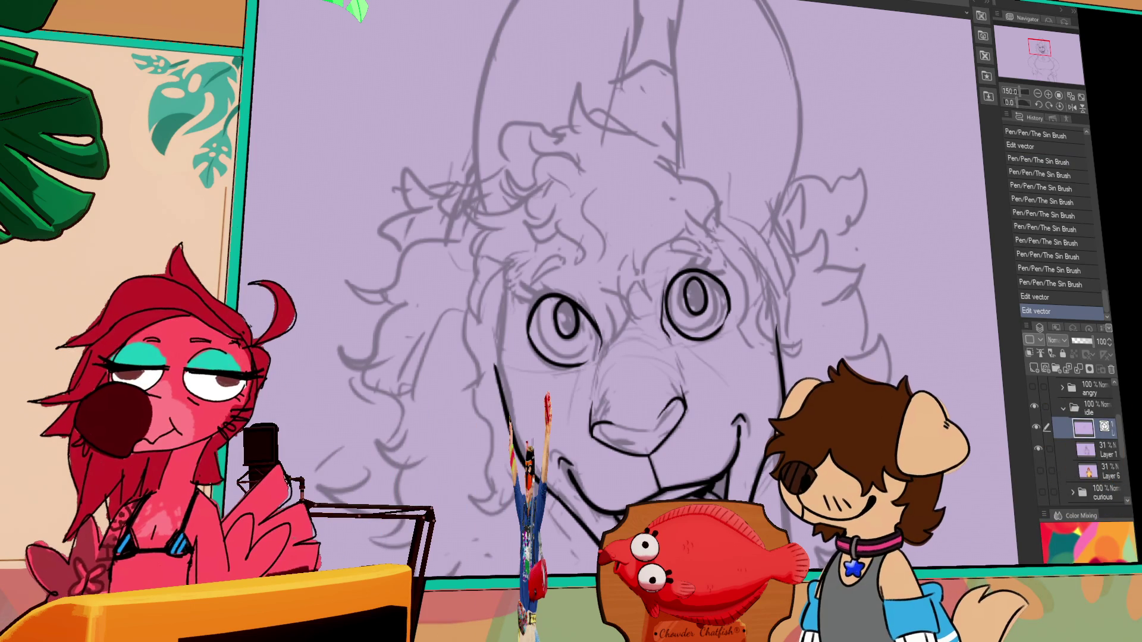
# Step: Draw and shape an ellipse around the left eye, discarding a trial ellipse and an erasure
pyautogui.moveTo(470, 189)
pyautogui.mouseDown()
pyautogui.moveTo(527, 305)
pyautogui.moveTo(523, 345)
pyautogui.mouseUp()
pyautogui.hotkey('ctrl', 'z')
pyautogui.moveTo(530, 281); pyautogui.dragTo(570, 351)
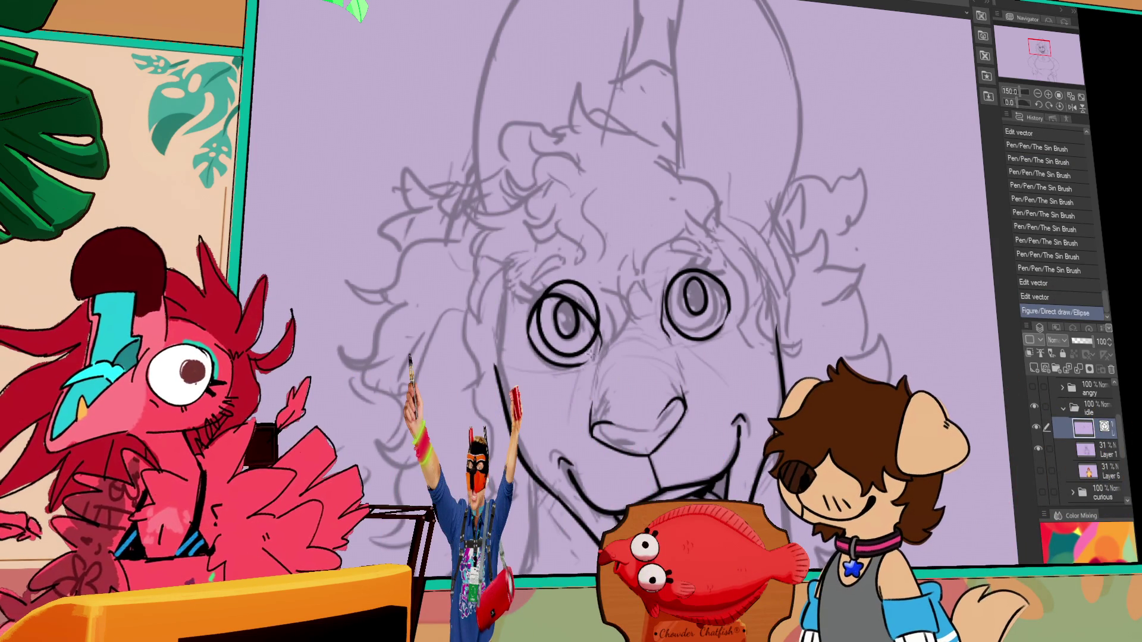
pyautogui.moveTo(586, 351); pyautogui.dragTo(601, 317)
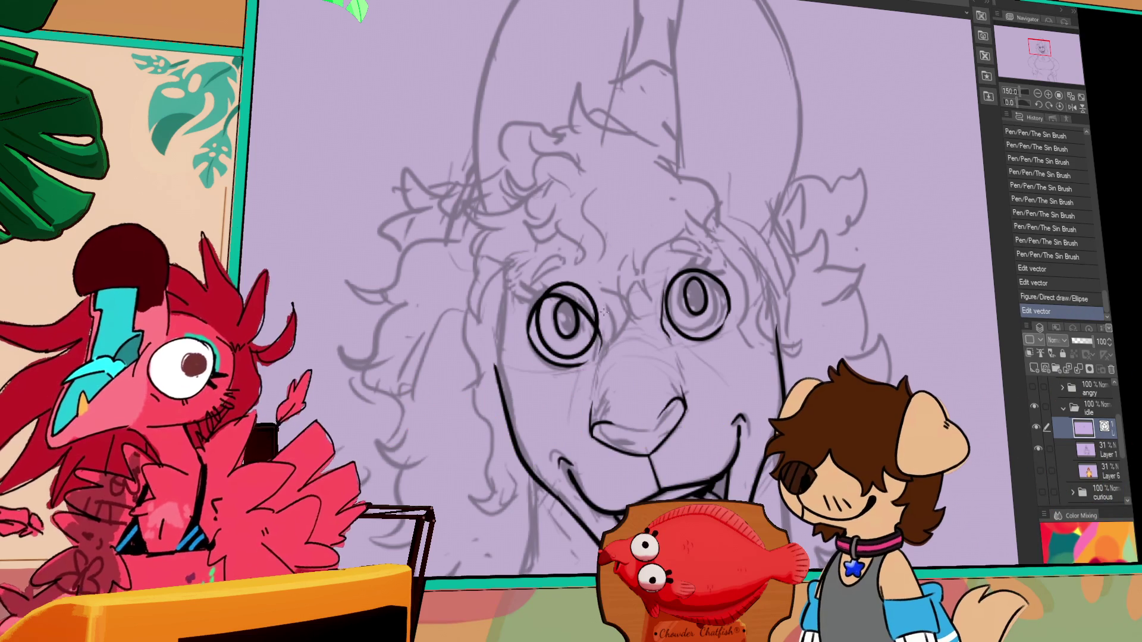
pyautogui.press('e')
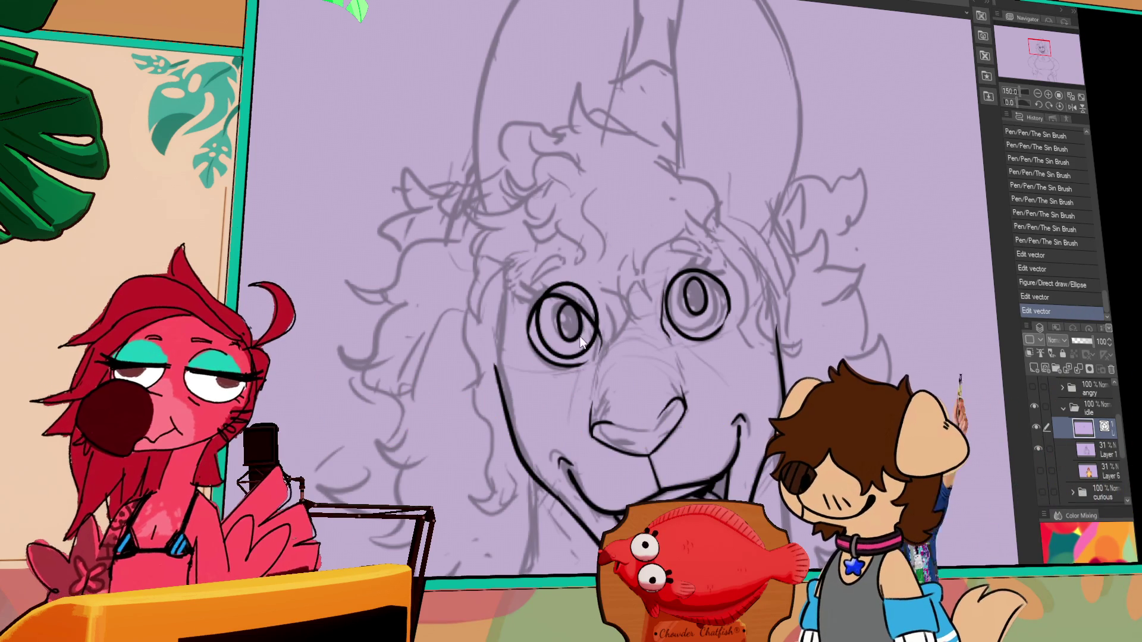
pyautogui.click(577, 334)
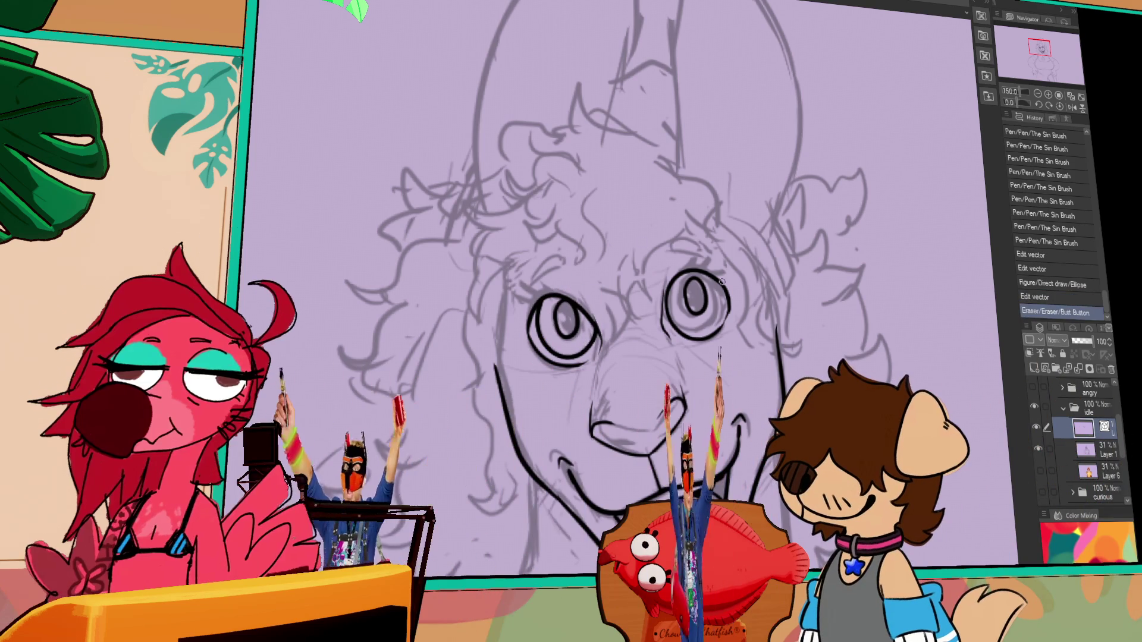
pyautogui.press('o')
pyautogui.click(594, 343)
pyautogui.hotkey('ctrl', 'z')
pyautogui.hotkey('ctrl', 'z')
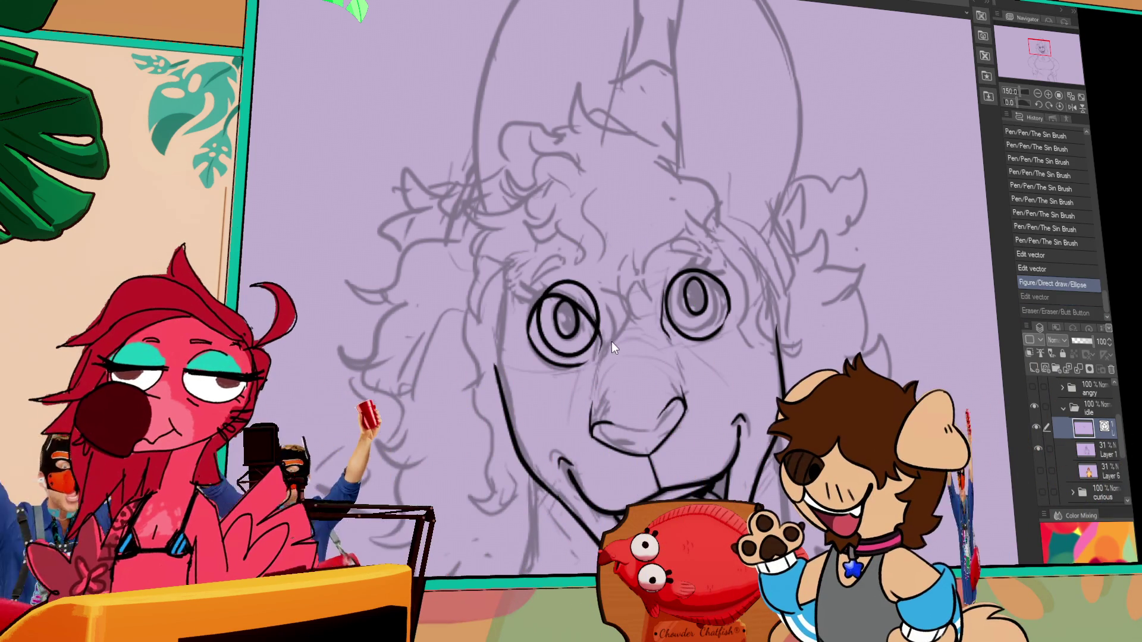
pyautogui.press('p')
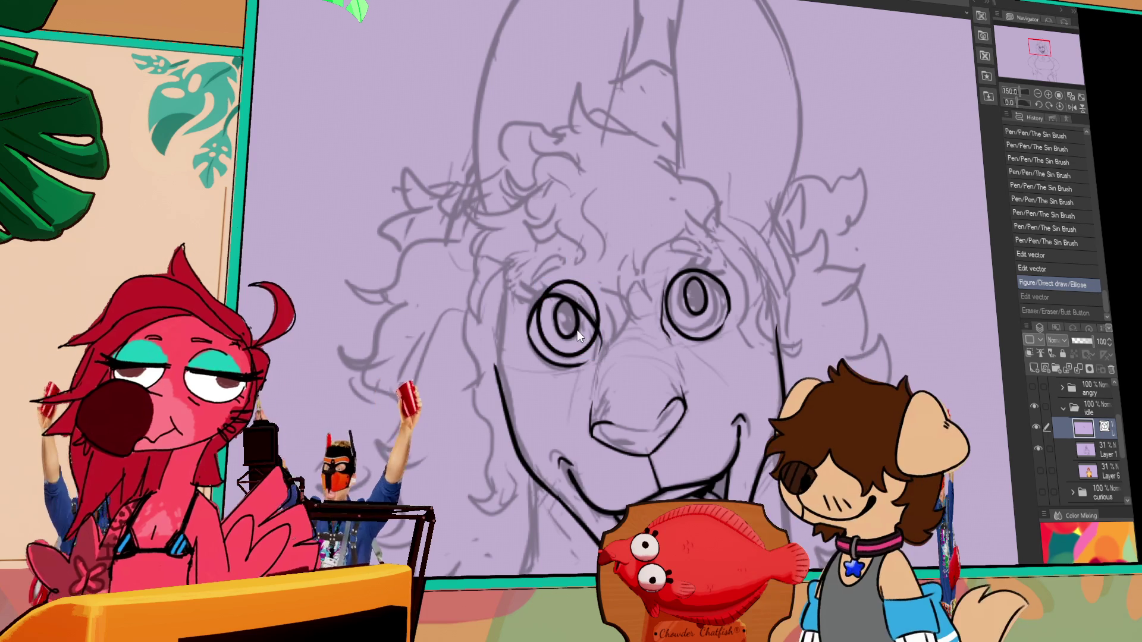
# Step: Copy the left eye's ellipse and paste it onto the right eye
pyautogui.keyDown('ctrl'); pyautogui.click(593, 344); pyautogui.keyUp('ctrl')
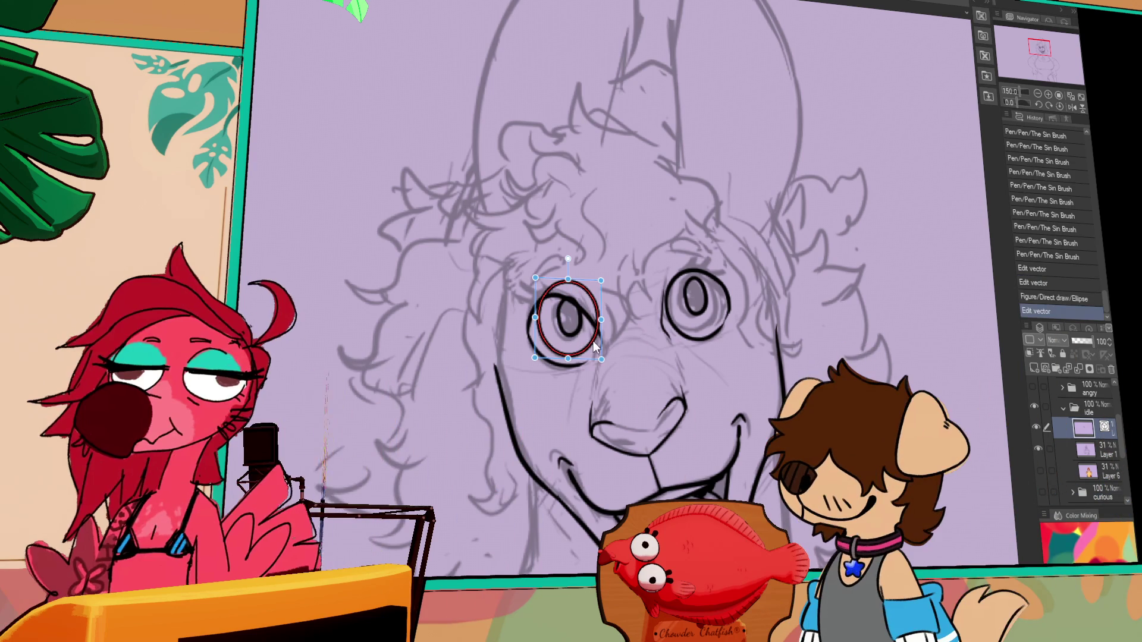
pyautogui.hotkey('ctrl', 'c')
pyautogui.hotkey('ctrl', 'v')
pyautogui.moveTo(592, 344)
pyautogui.mouseDown()
pyautogui.moveTo(726, 320)
pyautogui.moveTo(715, 323)
pyautogui.mouseUp()
pyautogui.press('p')
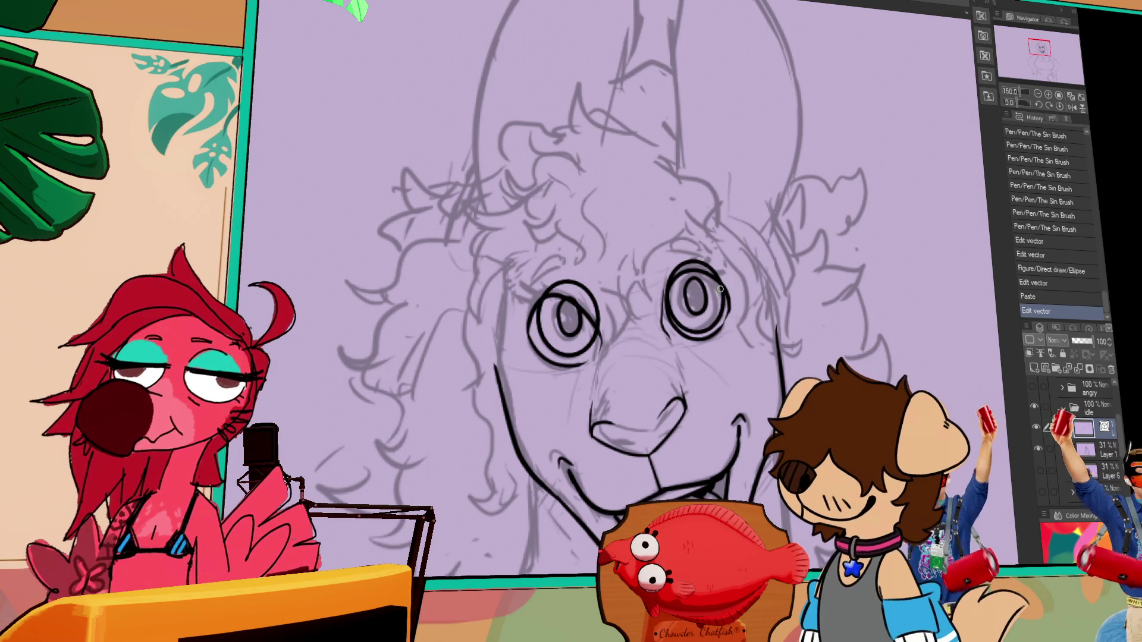
# Step: Erase the overlapping eye outlines and delete the old right eye outline
pyautogui.moveTo(545, 284); pyautogui.dragTo(595, 291)
pyautogui.moveTo(678, 264); pyautogui.dragTo(732, 253)
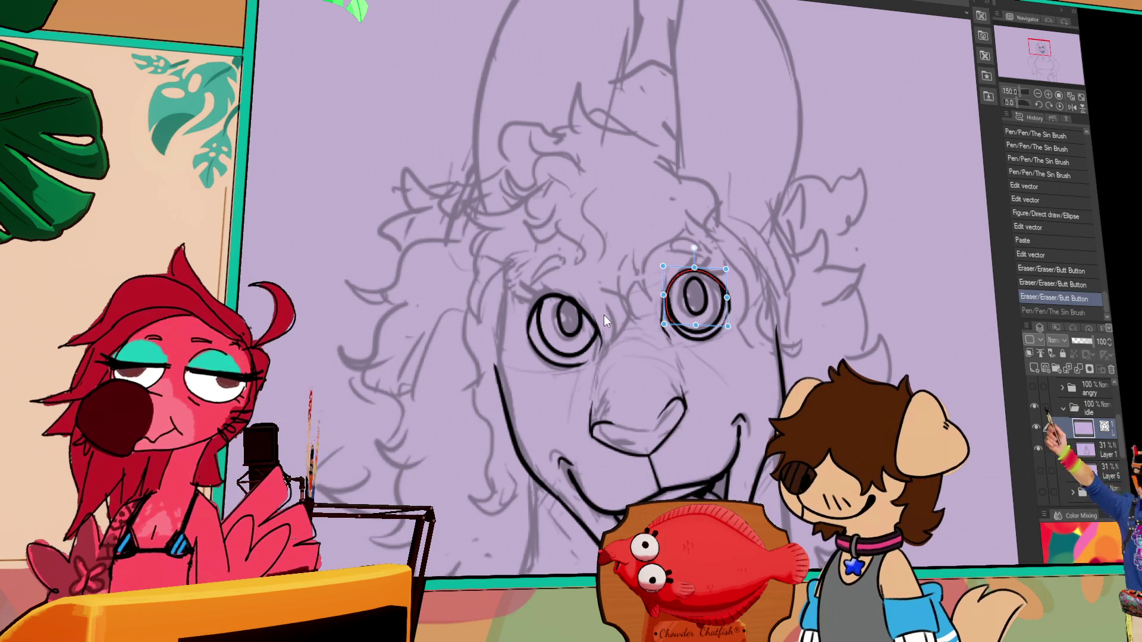
pyautogui.press('Delete')
pyautogui.click(688, 287)
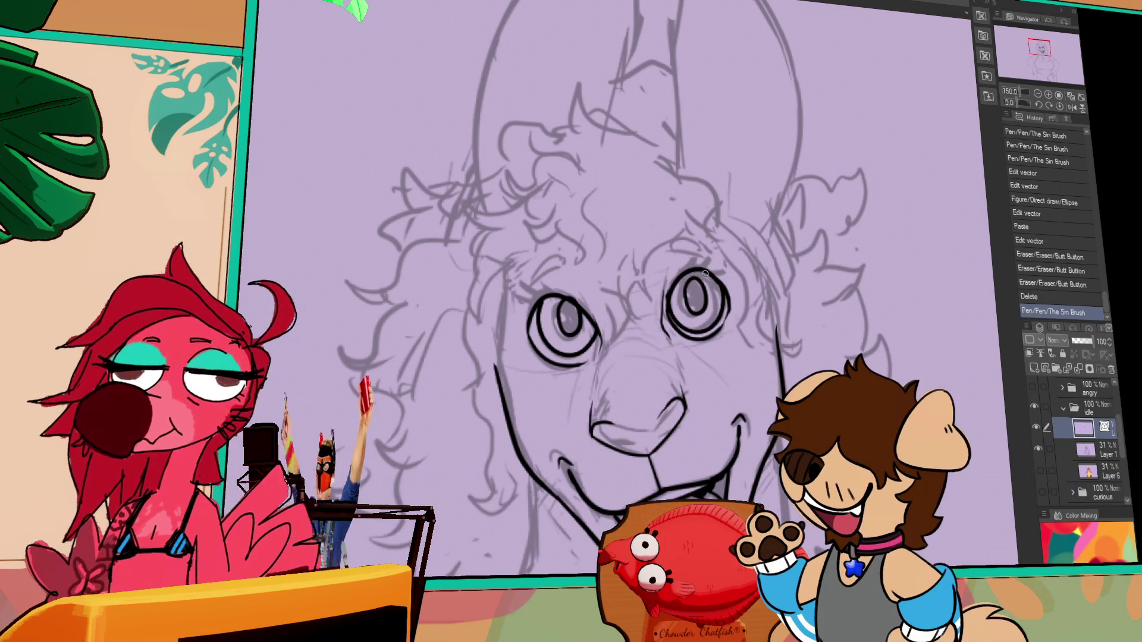
# Step: Erase the stray mark in the right eye, then ink arched eyebrows above the right and left eyes
pyautogui.moveTo(685, 303); pyautogui.dragTo(689, 301)
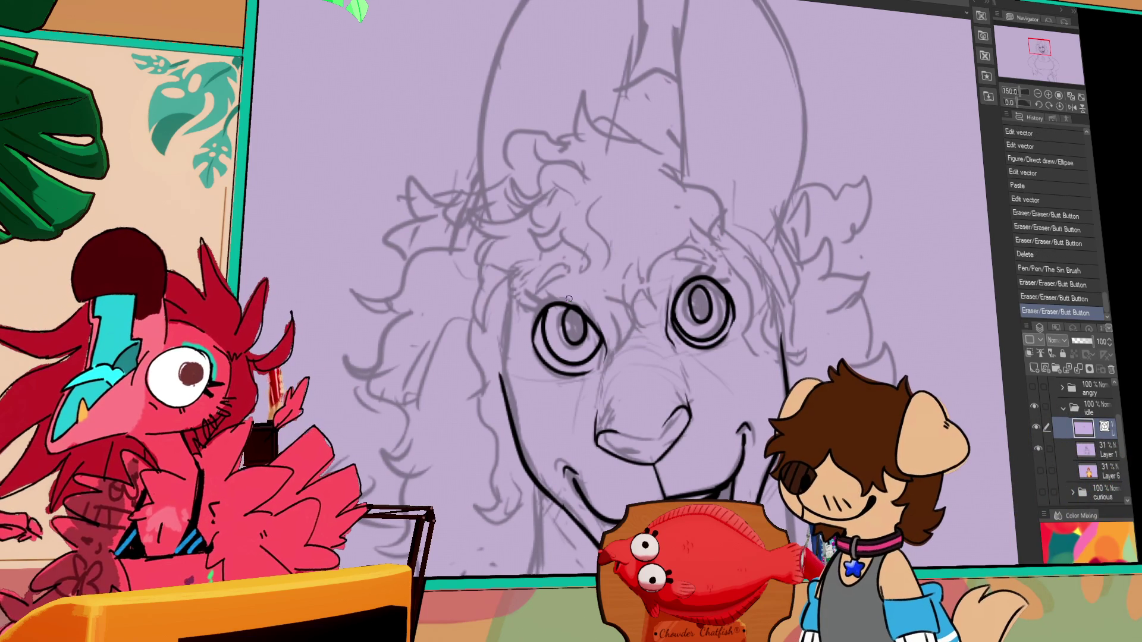
pyautogui.moveTo(674, 274); pyautogui.dragTo(712, 255)
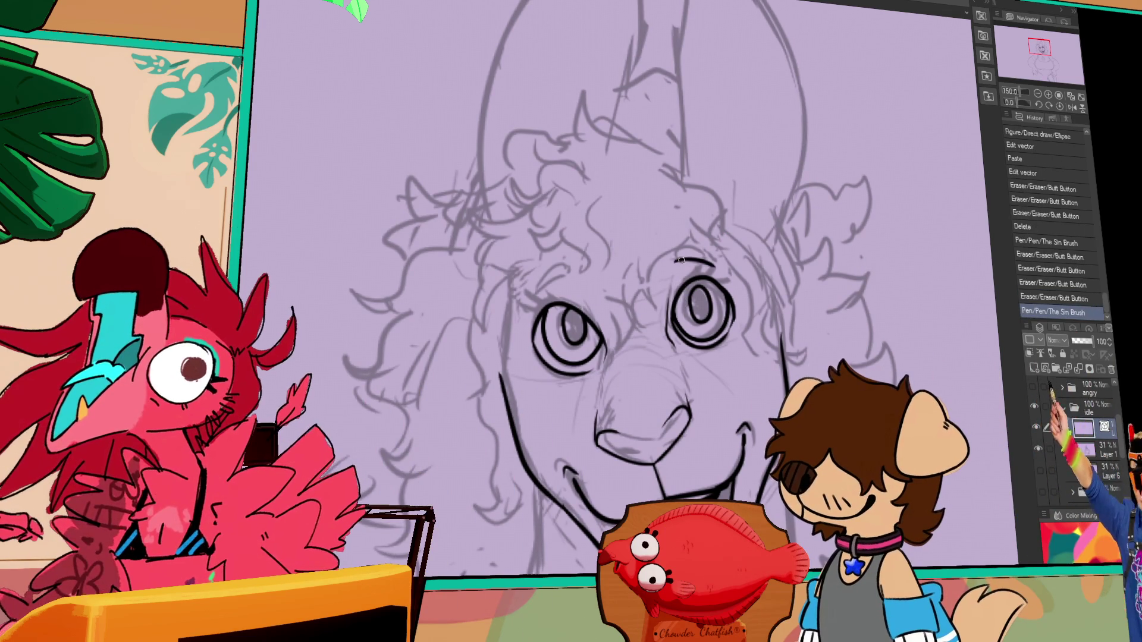
pyautogui.hotkey('ctrl', 'z')
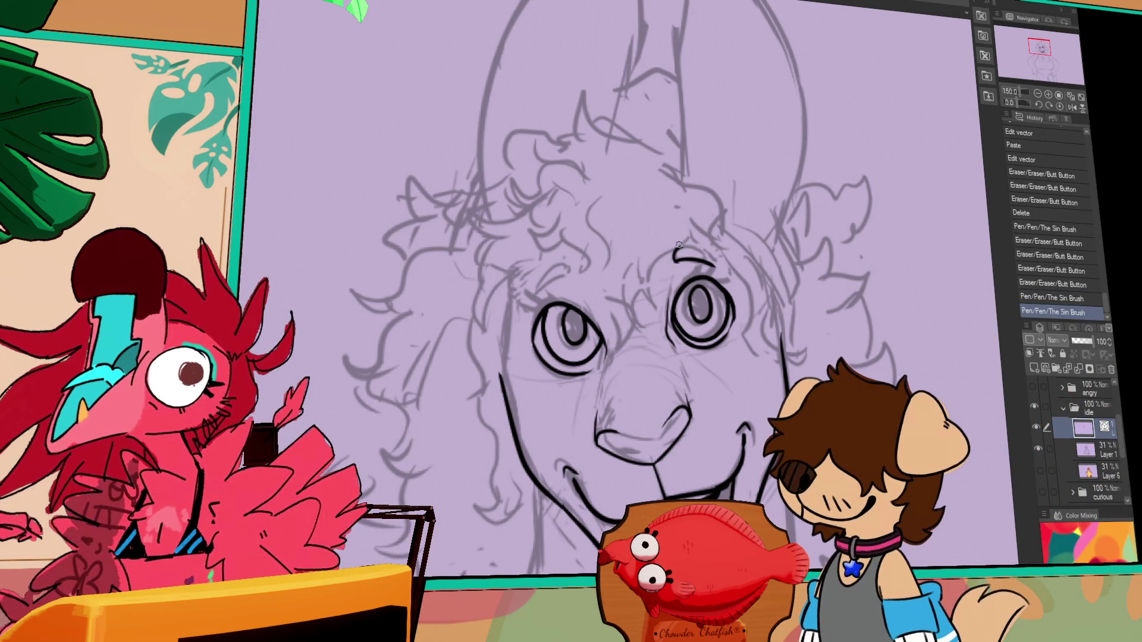
pyautogui.moveTo(674, 262); pyautogui.dragTo(716, 261)
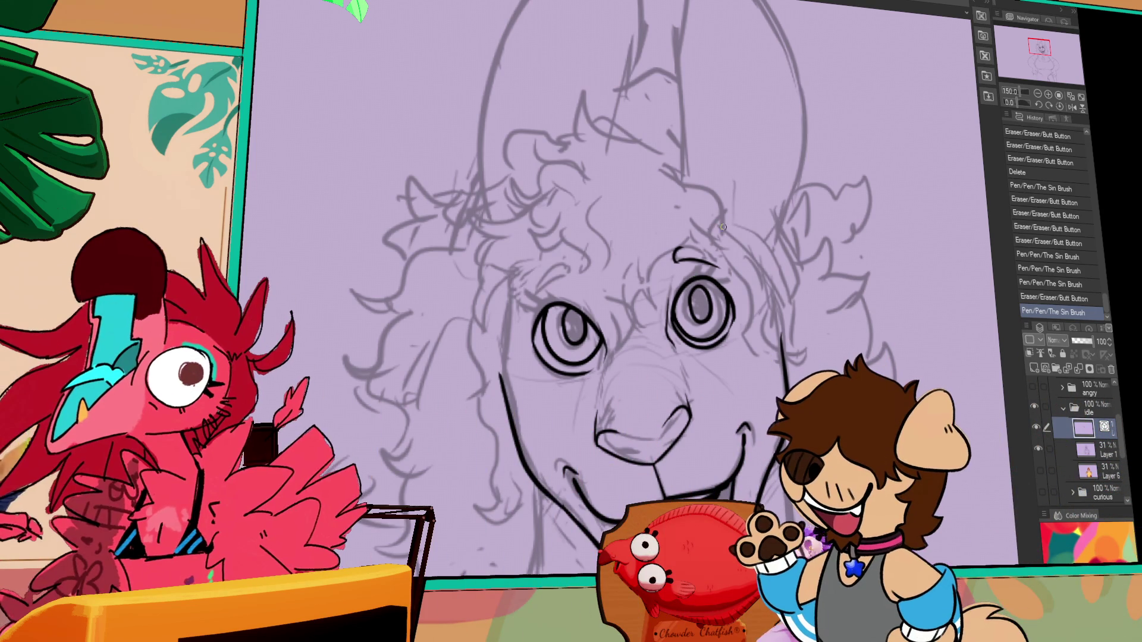
pyautogui.moveTo(711, 254)
pyautogui.mouseDown()
pyautogui.moveTo(681, 255)
pyautogui.moveTo(703, 257)
pyautogui.mouseUp()
pyautogui.hotkey('ctrl', 'z')
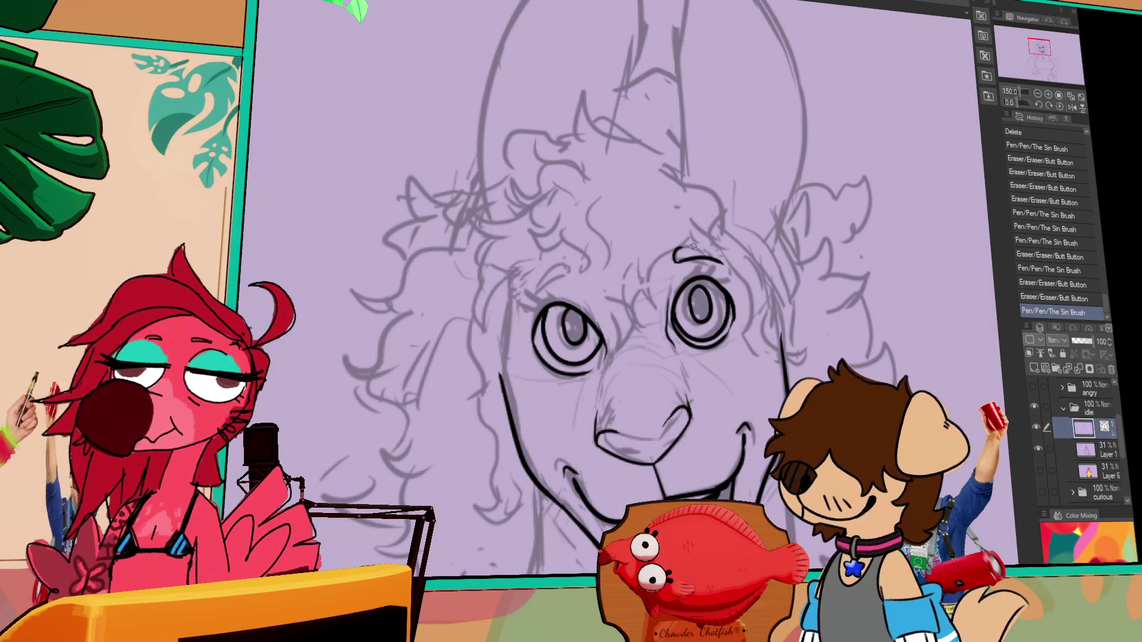
pyautogui.moveTo(678, 259); pyautogui.dragTo(713, 257)
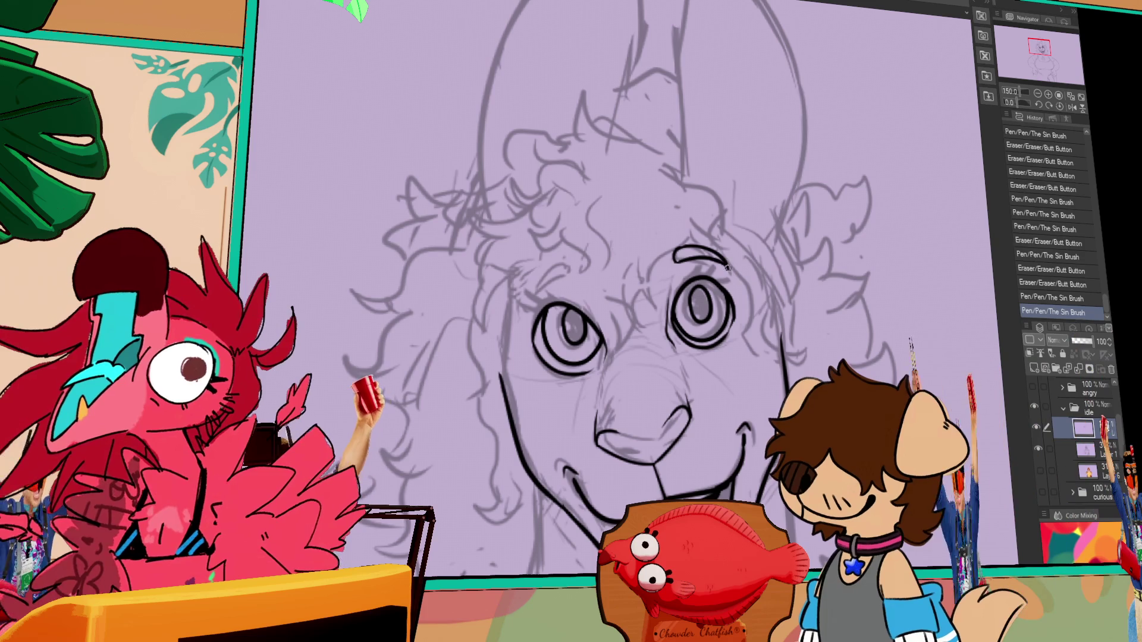
pyautogui.moveTo(679, 294); pyautogui.dragTo(821, 246)
pyautogui.moveTo(681, 256); pyautogui.dragTo(720, 225)
# Step: Ink small strokes by the left eyebrow and hair strands beside the left eye and cheek
pyautogui.moveTo(722, 224); pyautogui.dragTo(728, 217)
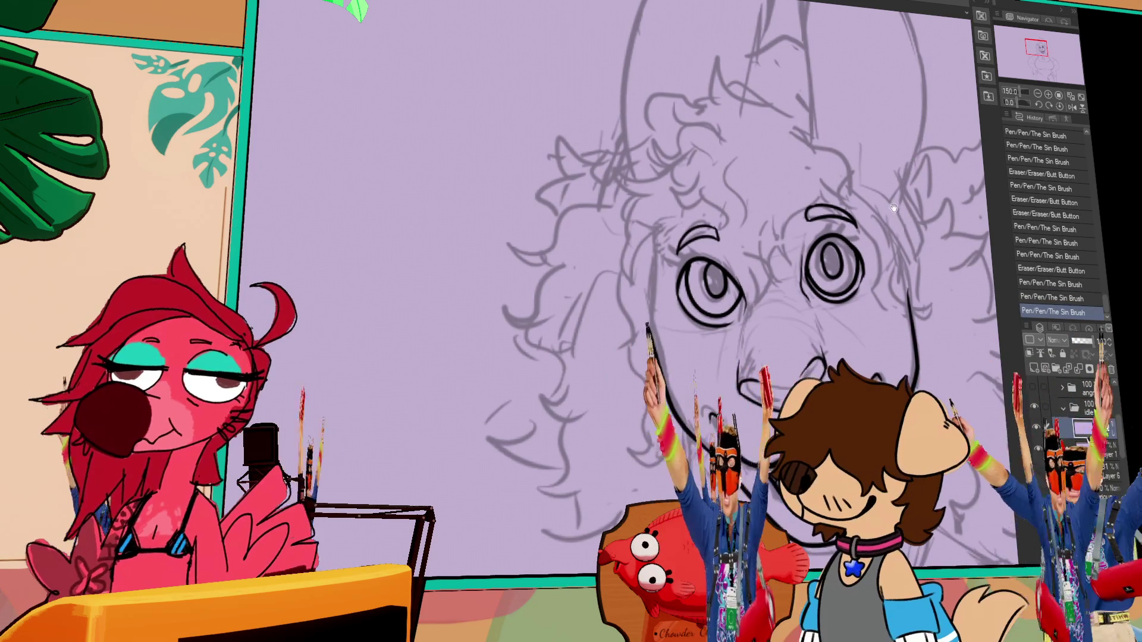
pyautogui.moveTo(685, 256)
pyautogui.mouseDown()
pyautogui.moveTo(650, 320)
pyautogui.moveTo(645, 366)
pyautogui.mouseUp()
pyautogui.hotkey('ctrl', 'z')
pyautogui.moveTo(618, 321)
pyautogui.mouseDown()
pyautogui.moveTo(602, 356)
pyautogui.moveTo(641, 440)
pyautogui.moveTo(612, 433)
pyautogui.moveTo(601, 401)
pyautogui.moveTo(618, 392)
pyautogui.moveTo(622, 410)
pyautogui.moveTo(588, 416)
pyautogui.moveTo(614, 436)
pyautogui.mouseUp()
pyautogui.hotkey('ctrl', 'z')
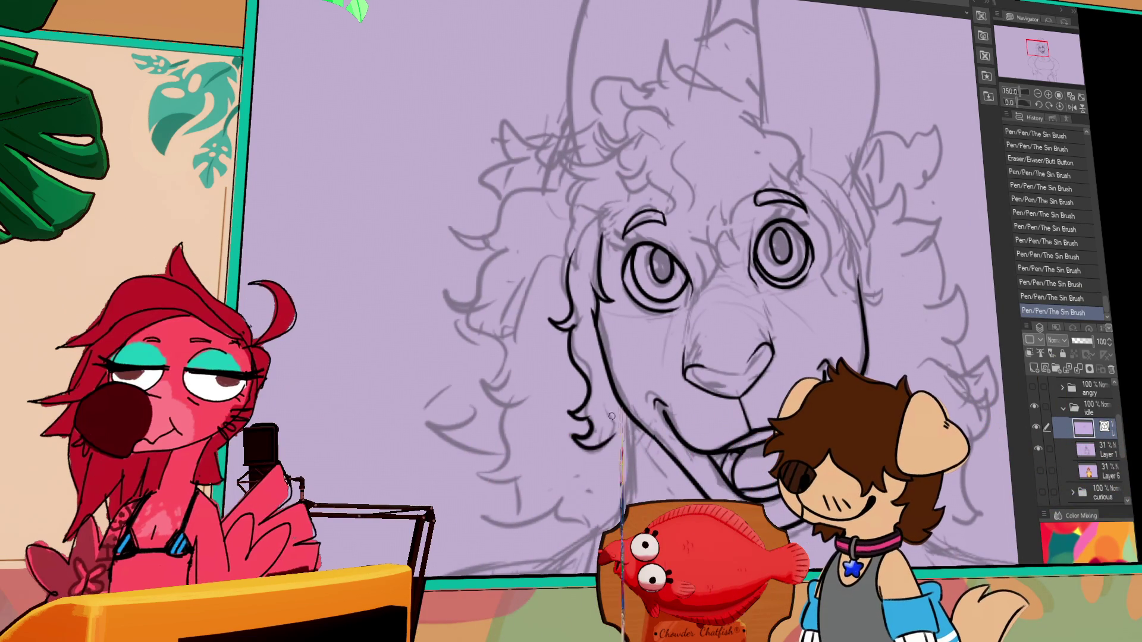
# Step: Pan across the face's left side down to the lower face and neck
pyautogui.moveTo(648, 390); pyautogui.dragTo(636, 410)
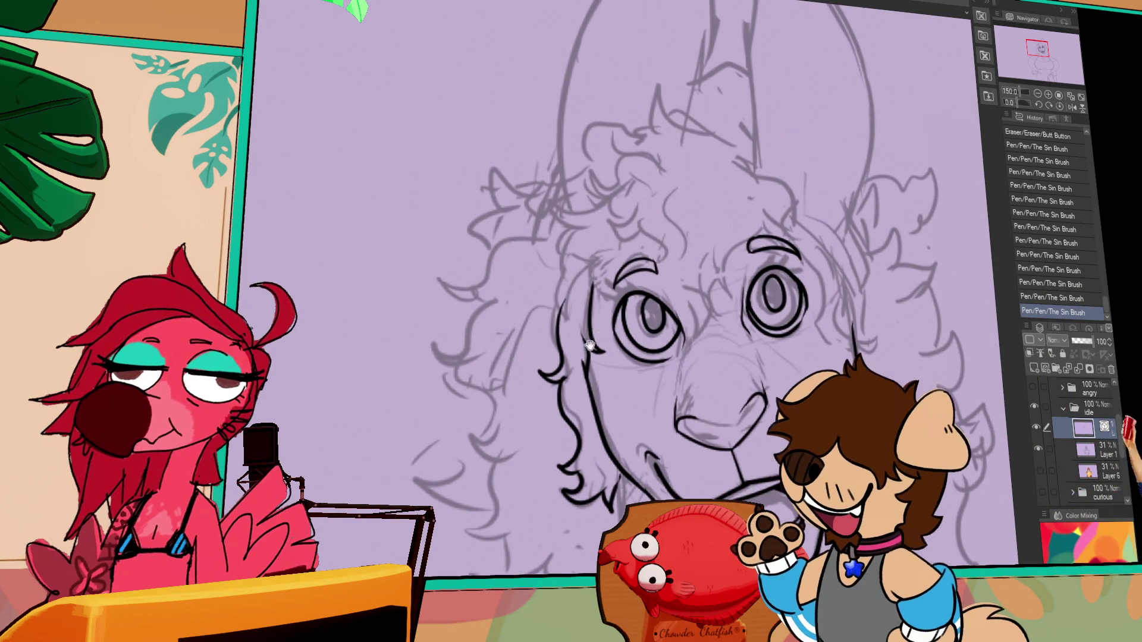
pyautogui.moveTo(604, 318); pyautogui.dragTo(601, 324)
pyautogui.moveTo(926, 178); pyautogui.dragTo(889, 206)
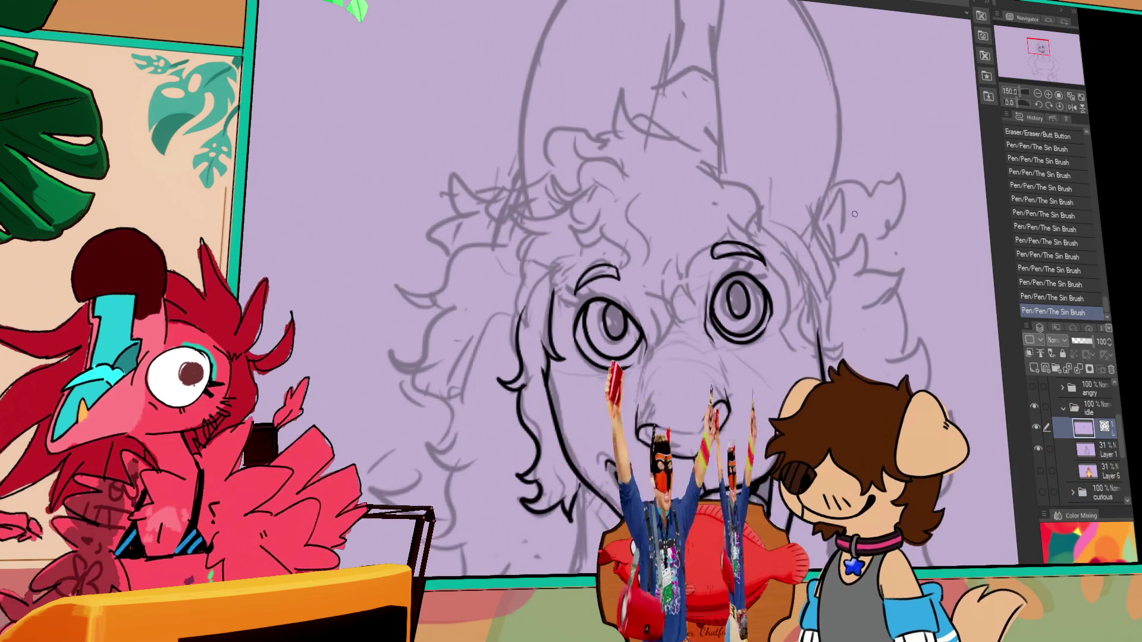
pyautogui.moveTo(831, 266); pyautogui.dragTo(828, 239)
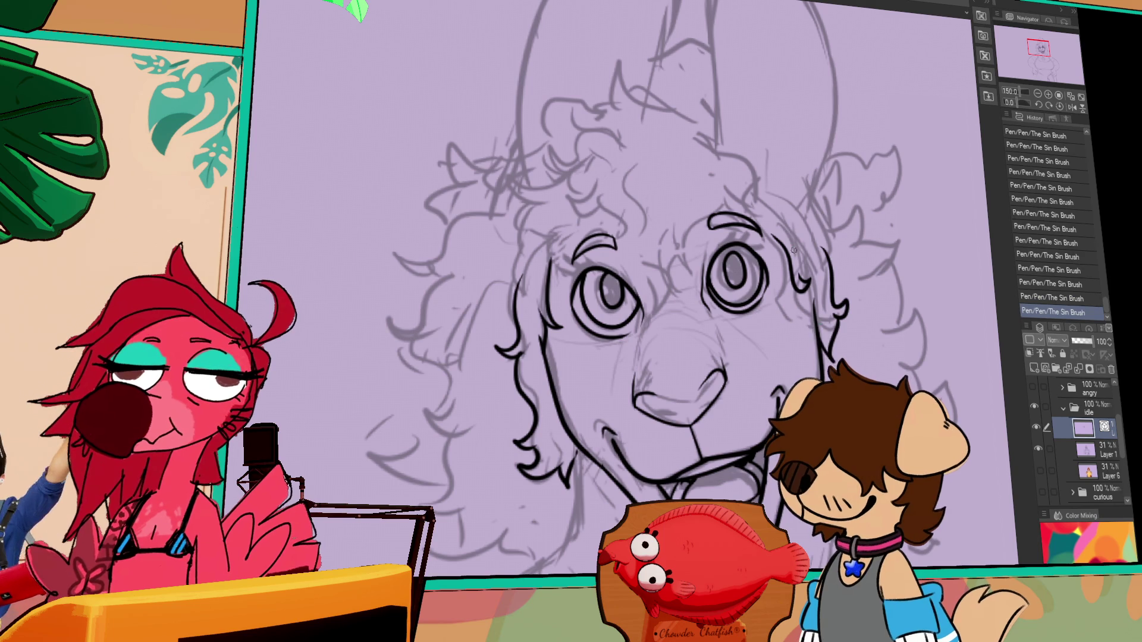
pyautogui.moveTo(799, 267); pyautogui.dragTo(764, 267)
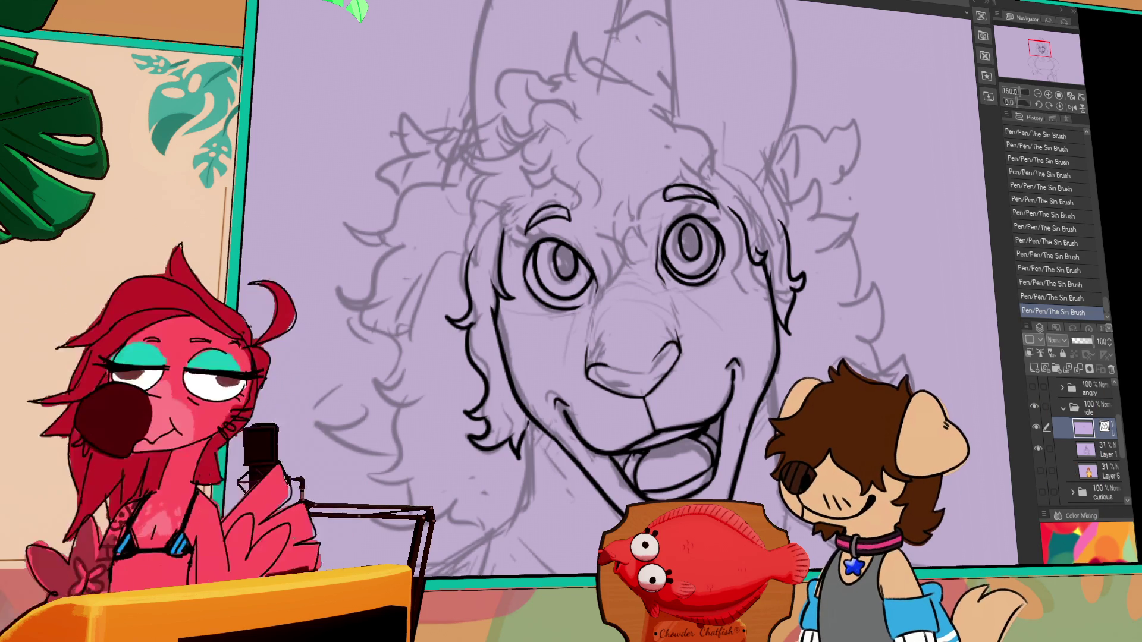
pyautogui.moveTo(754, 418)
pyautogui.mouseDown()
pyautogui.moveTo(733, 327)
pyautogui.moveTo(802, 305)
pyautogui.mouseUp()
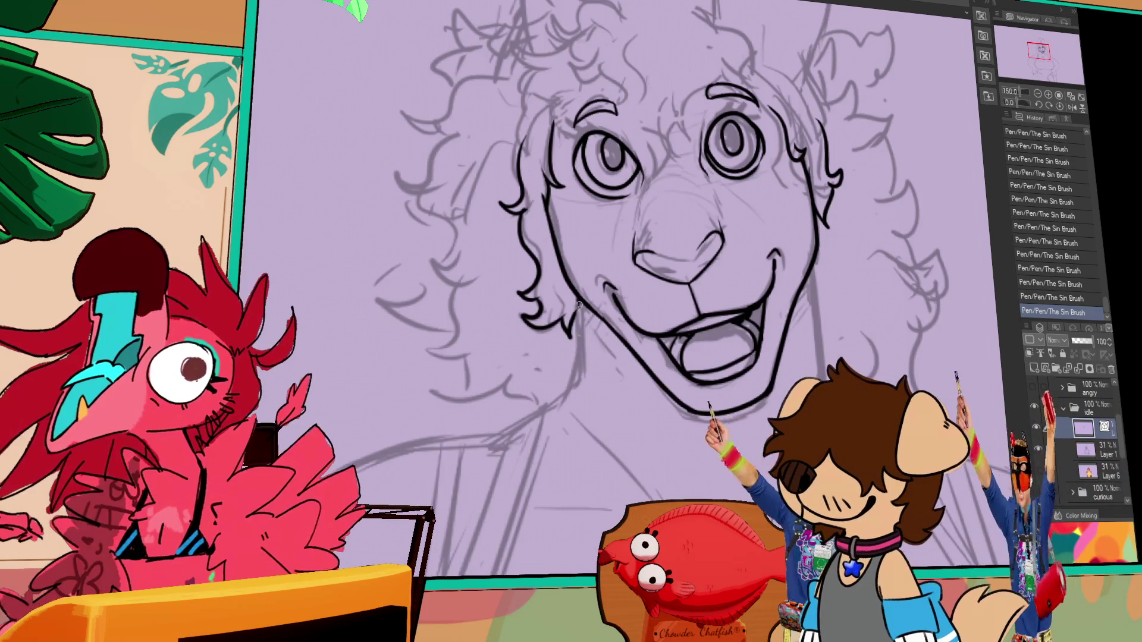
# Step: Try a diagonal neck line below the jaw, undoing and redoing strokes near the jaw
pyautogui.hotkey('ctrl', 'z')
pyautogui.moveTo(487, 437); pyautogui.dragTo(604, 360)
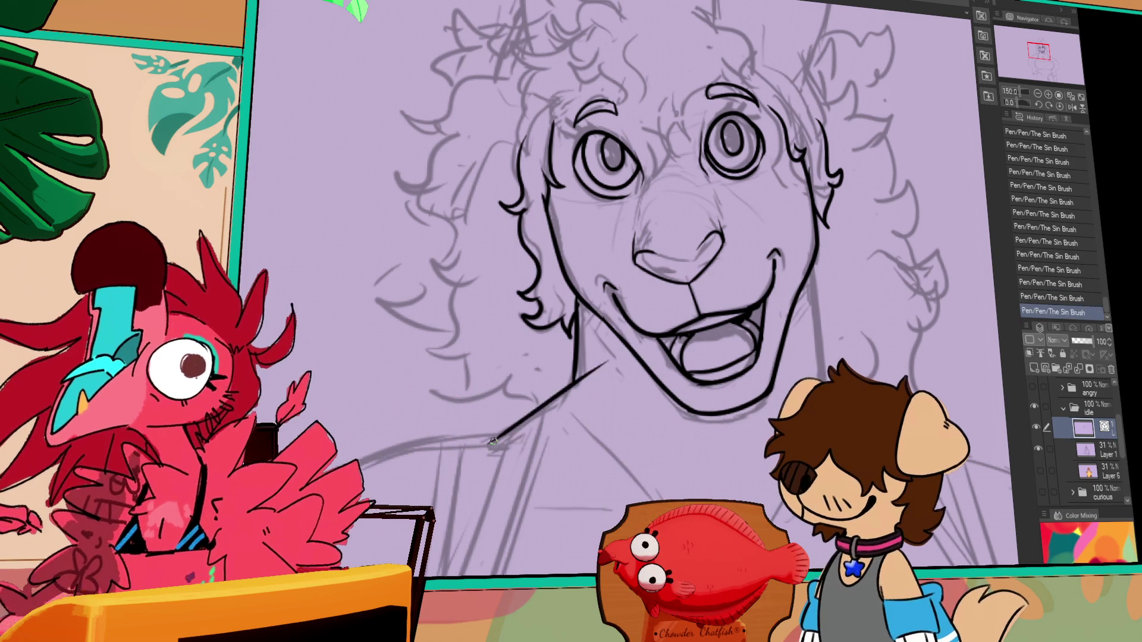
pyautogui.hotkey('ctrl', 'z')
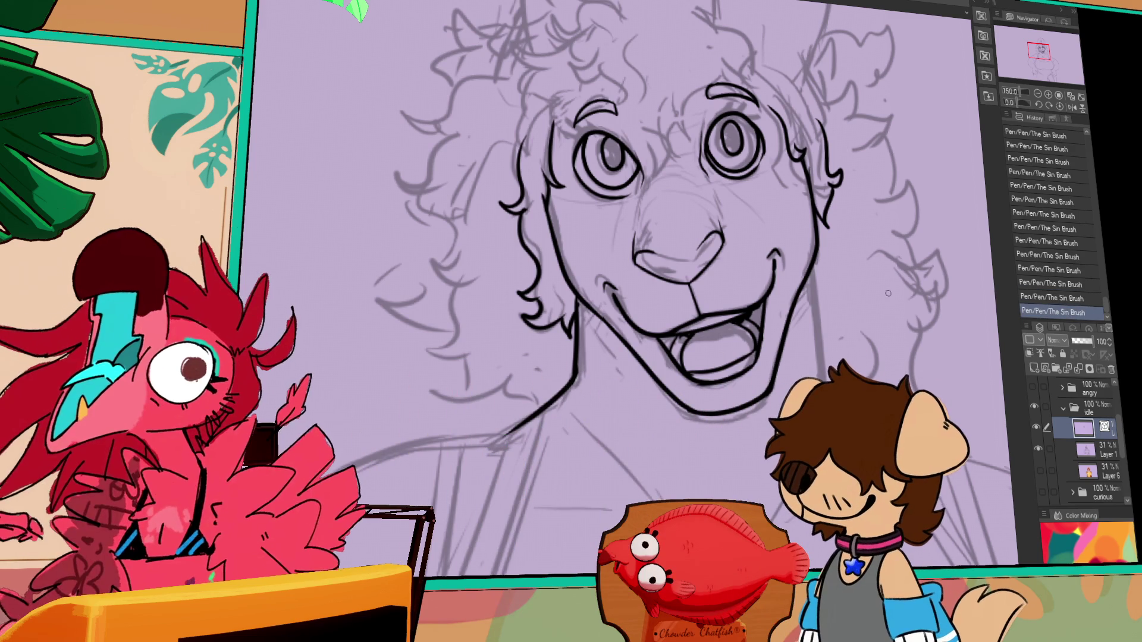
pyautogui.moveTo(873, 280); pyautogui.dragTo(857, 266)
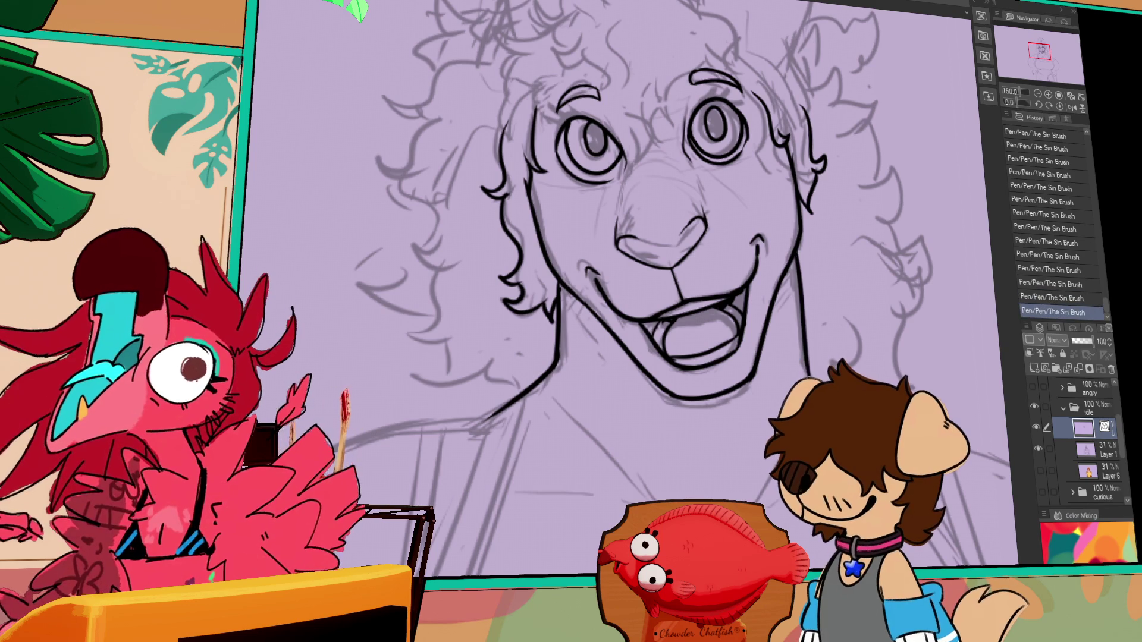
pyautogui.hotkey('ctrl', 'z')
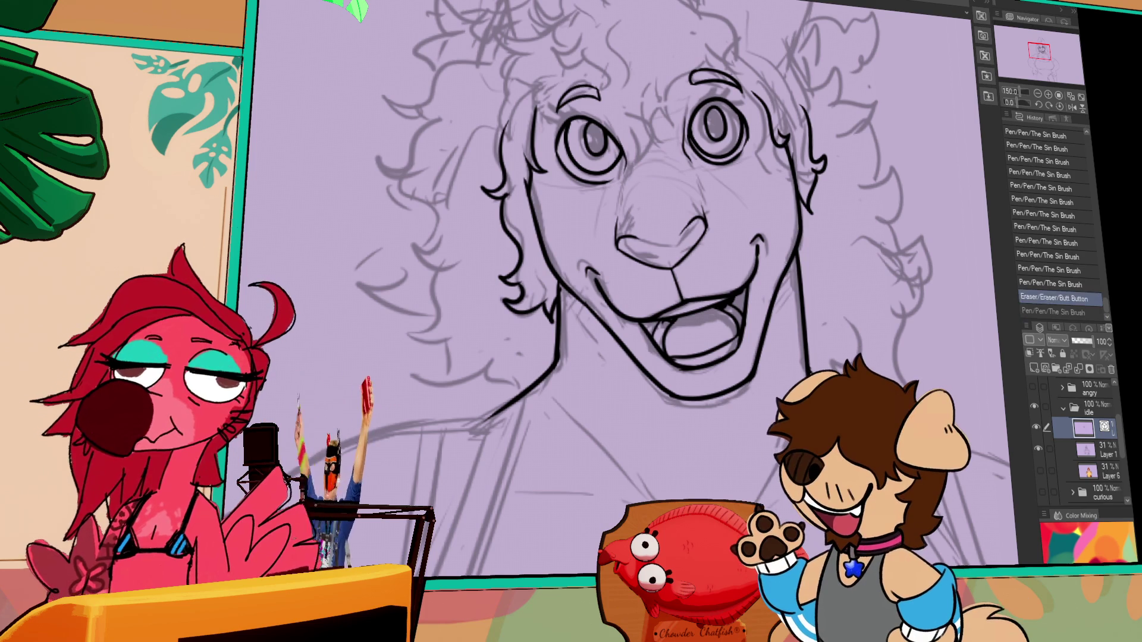
pyautogui.hotkey('ctrl', 'y')
# Step: Extend the curved line down to the neck and touch up the neck line
pyautogui.moveTo(510, 450)
pyautogui.mouseDown()
pyautogui.moveTo(521, 379)
pyautogui.moveTo(706, 301)
pyautogui.mouseUp()
pyautogui.moveTo(470, 345)
pyautogui.mouseDown()
pyautogui.moveTo(618, 247)
pyautogui.moveTo(746, 241)
pyautogui.moveTo(800, 260)
pyautogui.moveTo(486, 331)
pyautogui.mouseUp()
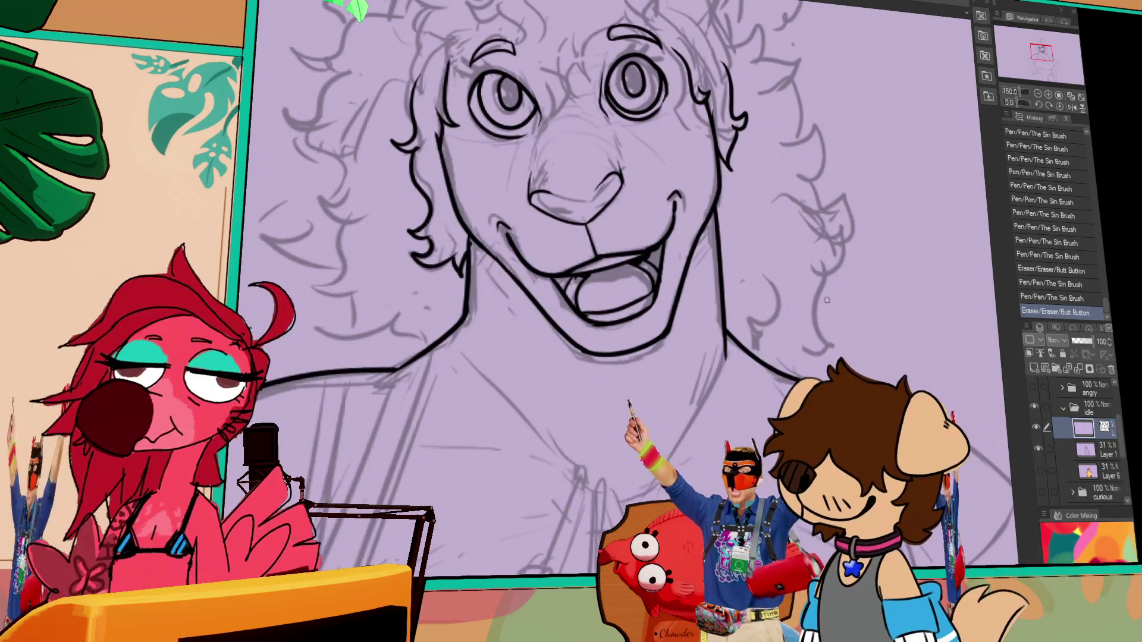
pyautogui.moveTo(716, 356)
pyautogui.mouseDown()
pyautogui.moveTo(721, 326)
pyautogui.moveTo(720, 353)
pyautogui.mouseUp()
pyautogui.hotkey('ctrl', 'z')
pyautogui.hotkey('ctrl', 'z')
pyautogui.moveTo(463, 328)
pyautogui.mouseDown()
pyautogui.moveTo(466, 317)
pyautogui.moveTo(468, 346)
pyautogui.mouseUp()
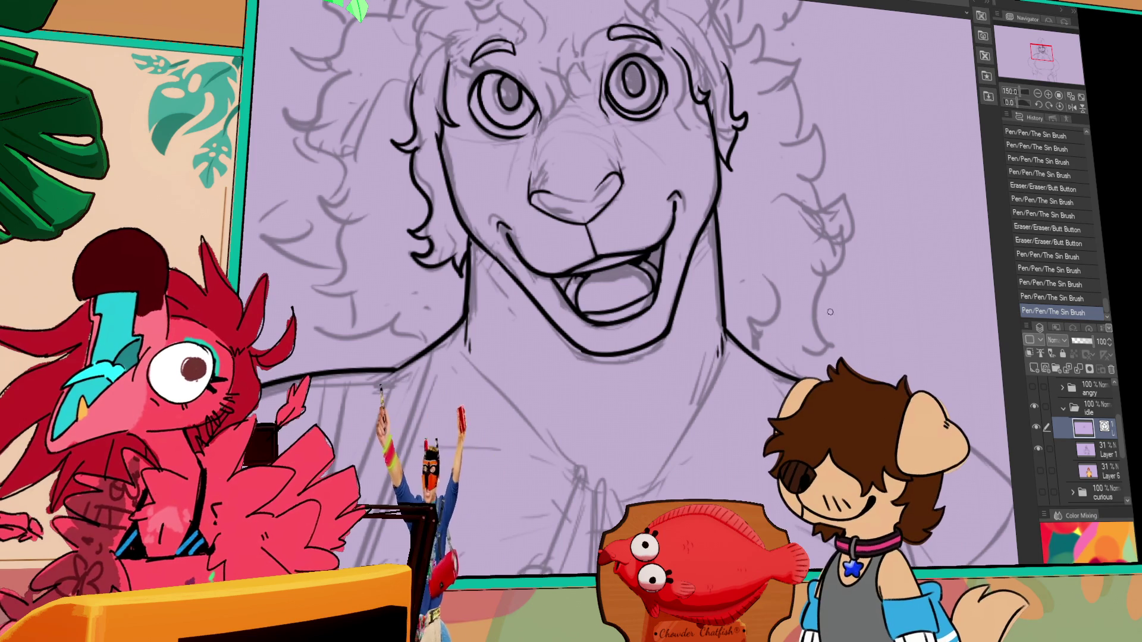
# Step: Draw a long shoulder line sweeping down the arm
pyautogui.moveTo(816, 318); pyautogui.dragTo(923, 238)
pyautogui.moveTo(476, 351); pyautogui.dragTo(690, 309)
pyautogui.moveTo(532, 290)
pyautogui.mouseDown()
pyautogui.moveTo(696, 141)
pyautogui.moveTo(443, 363)
pyautogui.mouseUp()
pyautogui.hotkey('ctrl', 'z')
pyautogui.hotkey('ctrl', 'z')
pyautogui.moveTo(694, 155); pyautogui.dragTo(404, 414)
# Step: Erase and redraw the upper shoulder curve, adding small touch-ups along it
pyautogui.moveTo(795, 257); pyautogui.dragTo(766, 266)
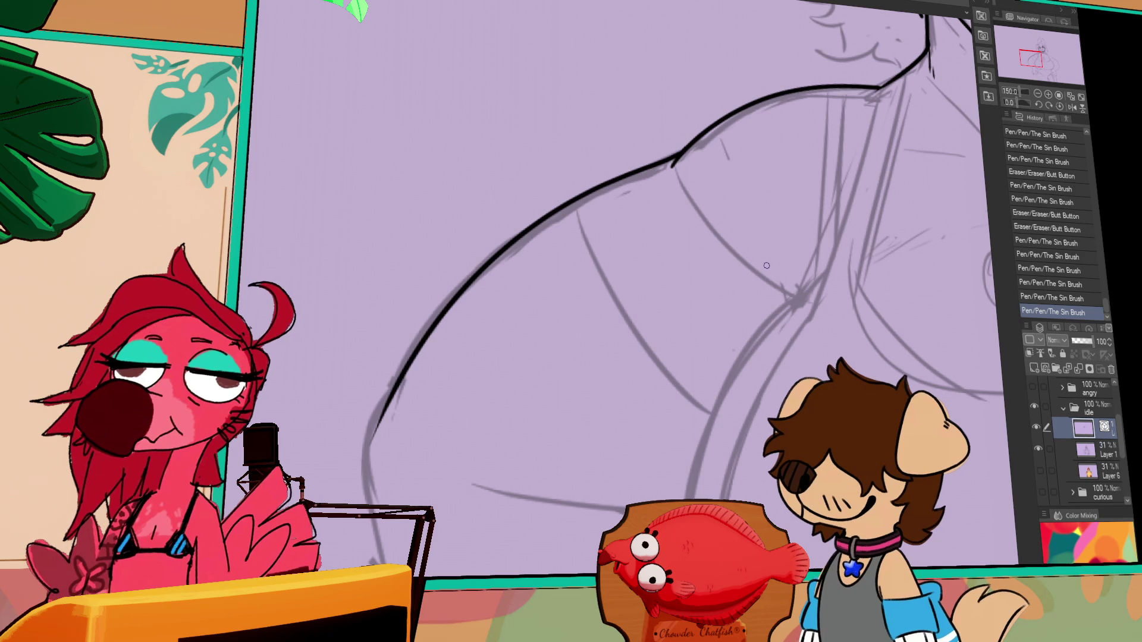
pyautogui.moveTo(710, 199)
pyautogui.mouseDown()
pyautogui.moveTo(661, 252)
pyautogui.moveTo(638, 225)
pyautogui.mouseUp()
pyautogui.moveTo(832, 152)
pyautogui.mouseDown()
pyautogui.moveTo(618, 233)
pyautogui.moveTo(640, 222)
pyautogui.mouseUp()
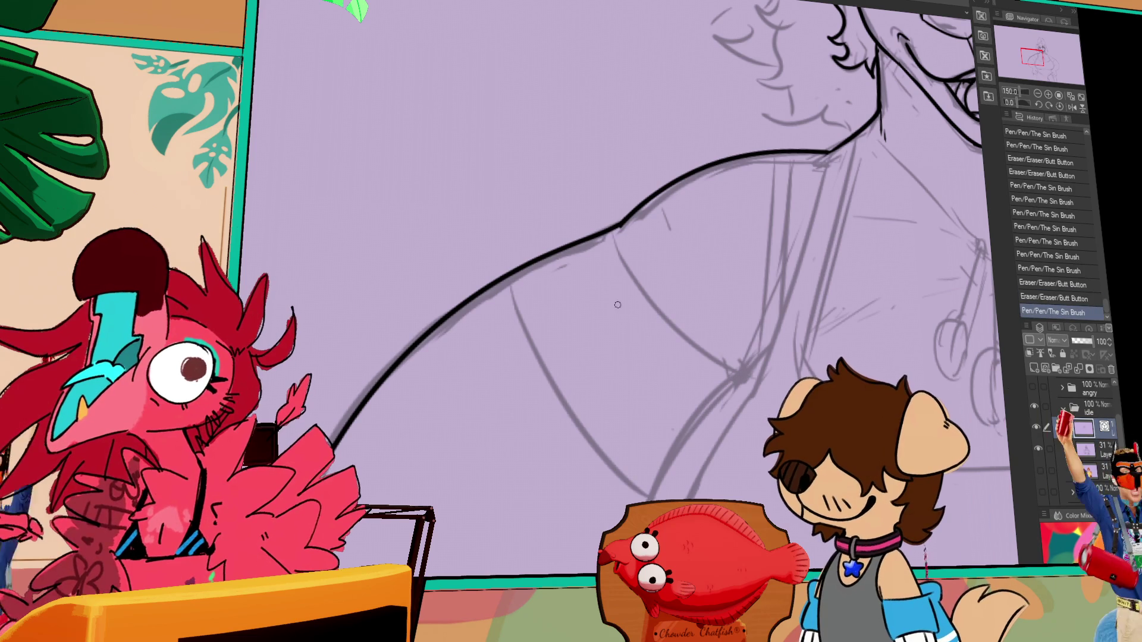
pyautogui.scroll(4, 633, 245)
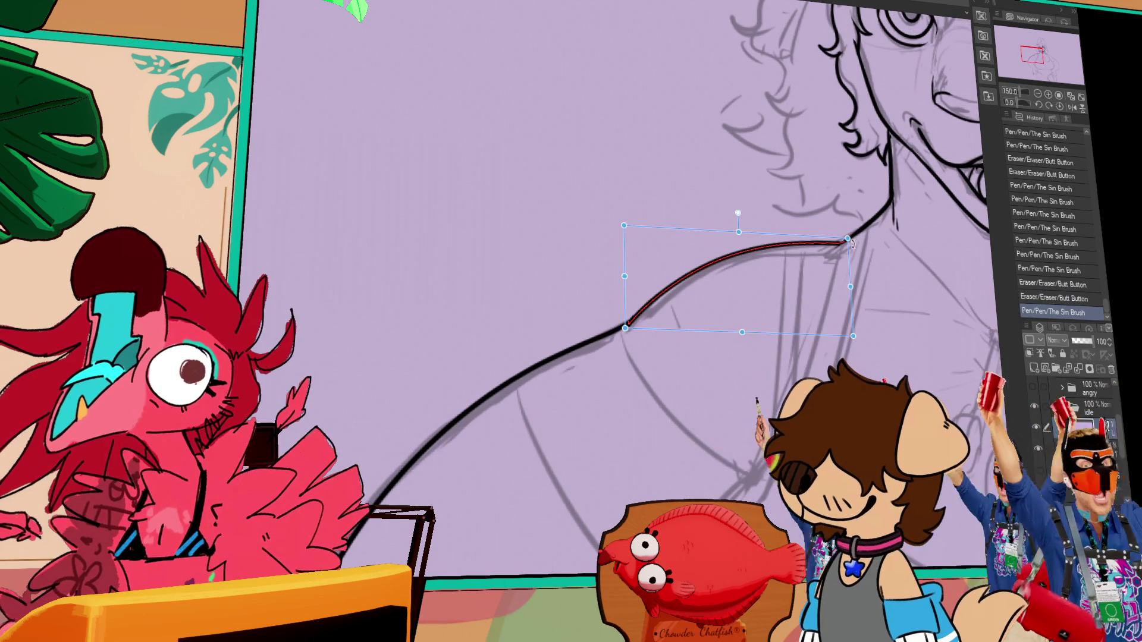
pyautogui.click(628, 332)
pyautogui.click(627, 334)
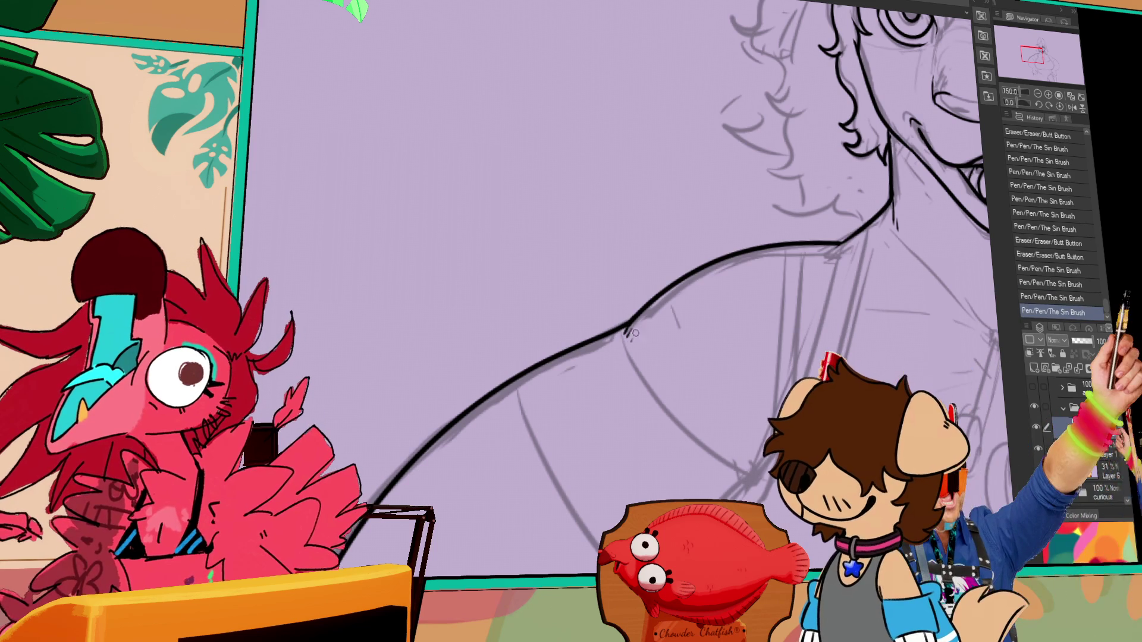
pyautogui.click(629, 338)
# Step: Ink the two tank-top strap lines running down the shoulder and arm
pyautogui.scroll(-3, 721, 324)
pyautogui.scroll(-3, 825, 292)
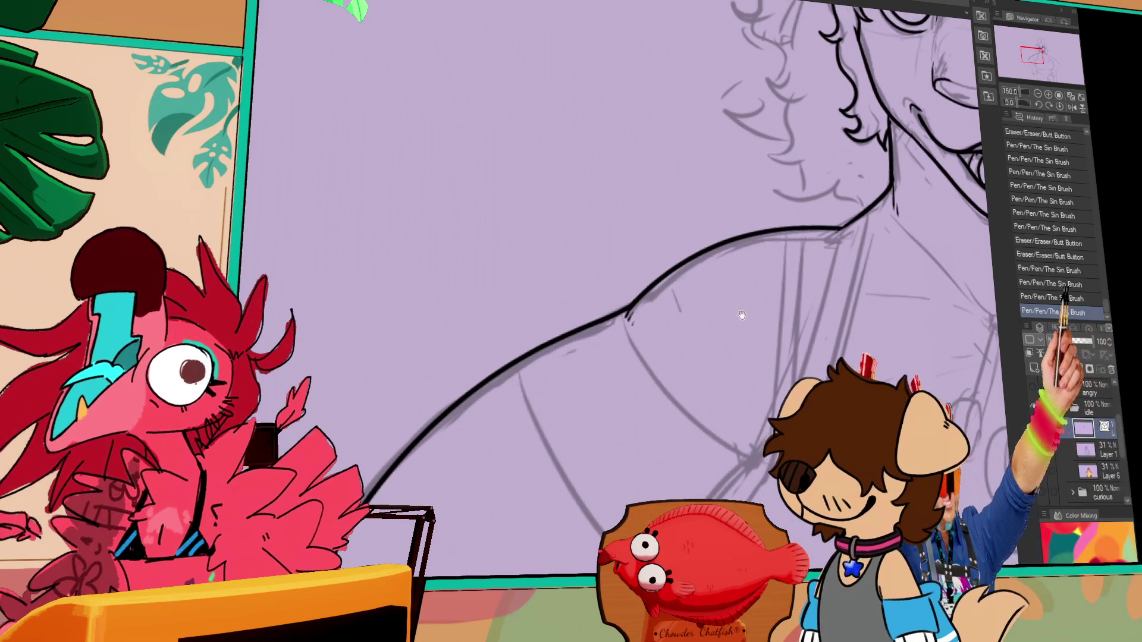
pyautogui.hscroll(-3, 690, 280)
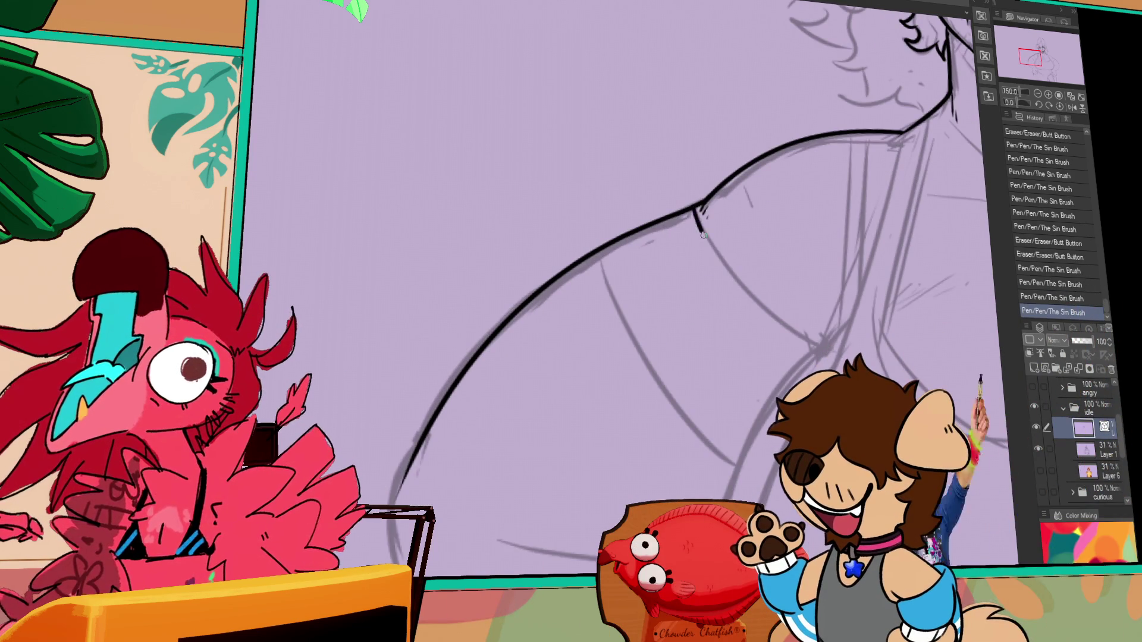
pyautogui.moveTo(697, 207); pyautogui.dragTo(797, 342)
pyautogui.hotkey('ctrl', 'z')
pyautogui.hotkey('ctrl', 'z')
pyautogui.moveTo(696, 209); pyautogui.dragTo(839, 357)
pyautogui.moveTo(596, 251); pyautogui.dragTo(750, 501)
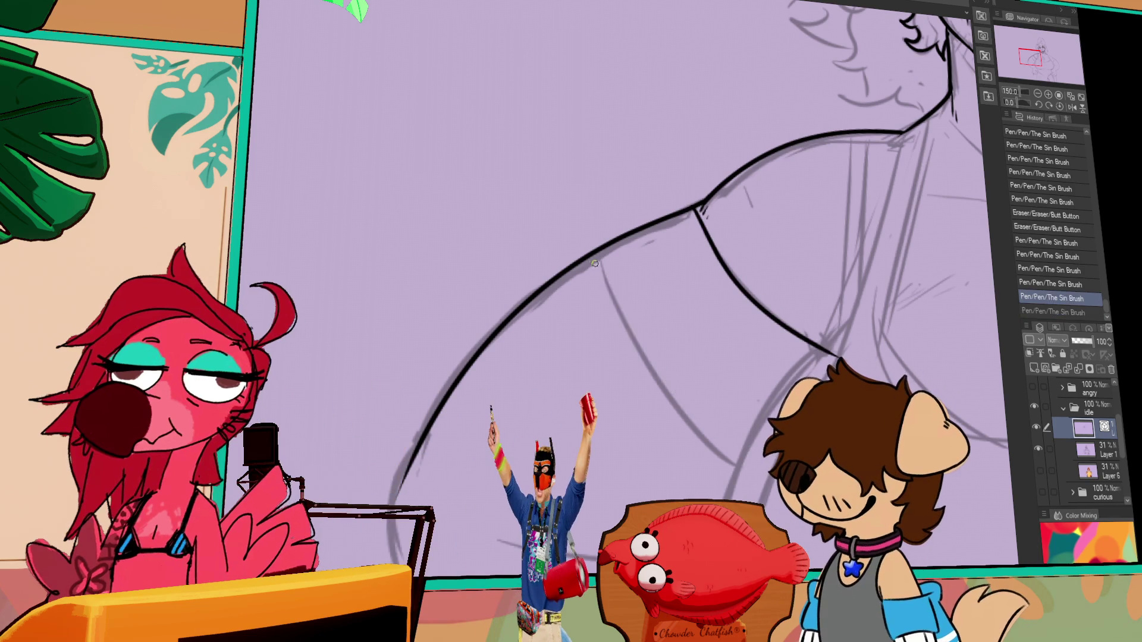
# Step: Redraw the lower arm line longer and test an adjustment, then switch to beourguestv2promo
pyautogui.moveTo(720, 344); pyautogui.dragTo(688, 307)
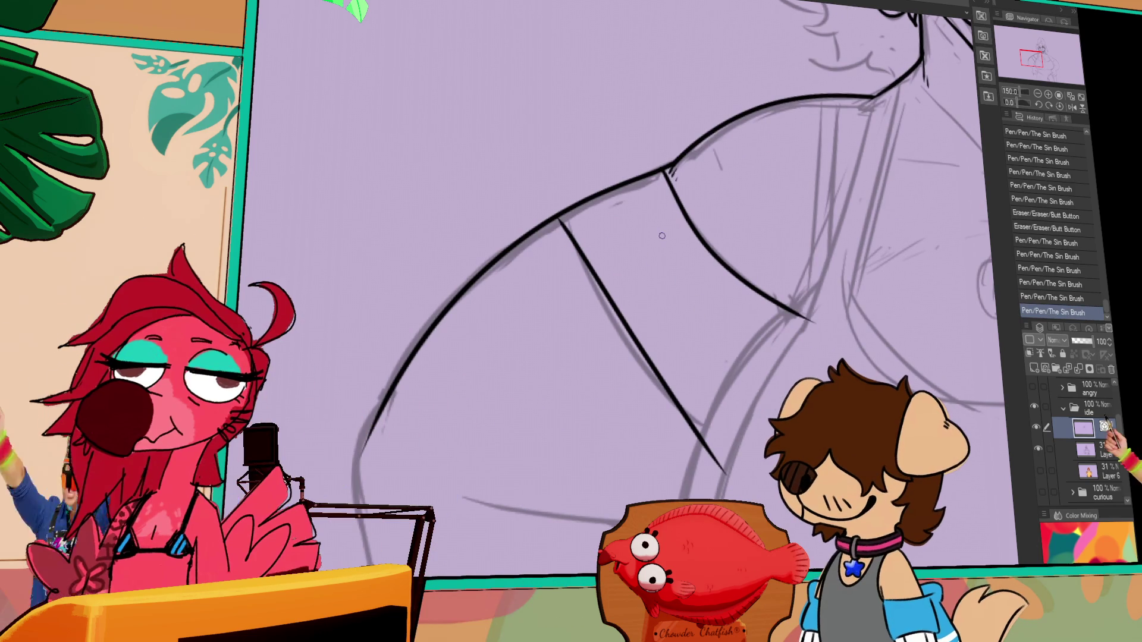
pyautogui.moveTo(919, 246); pyautogui.dragTo(910, 106)
pyautogui.hotkey('ctrl', 'z')
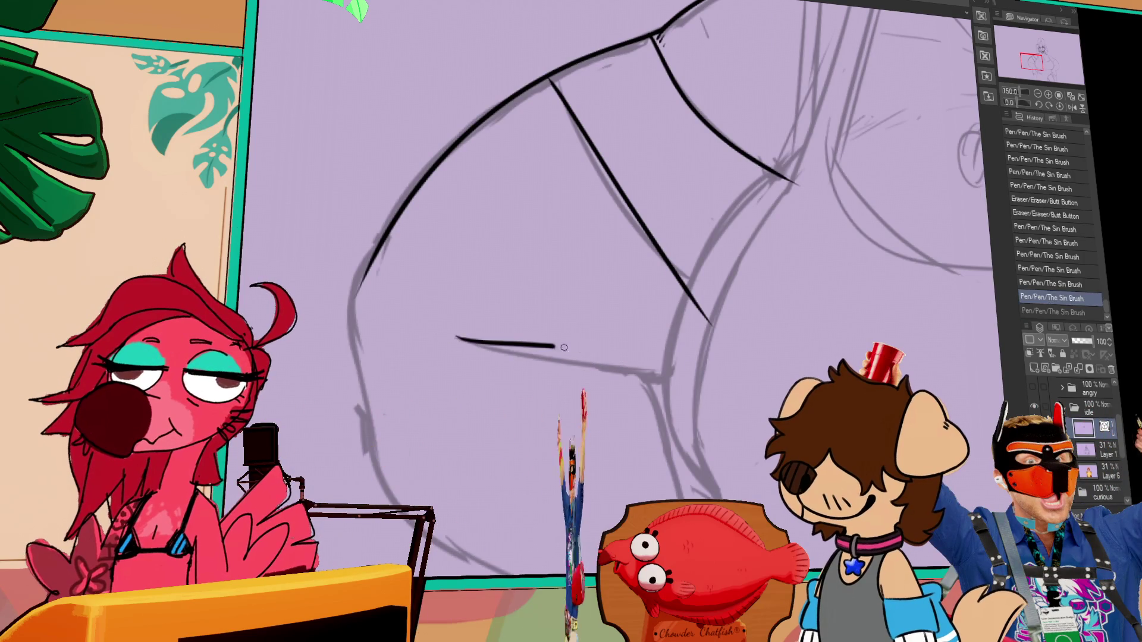
pyautogui.moveTo(453, 332); pyautogui.dragTo(651, 356)
pyautogui.hotkey('ctrl', 'z')
pyautogui.moveTo(463, 338); pyautogui.dragTo(684, 364)
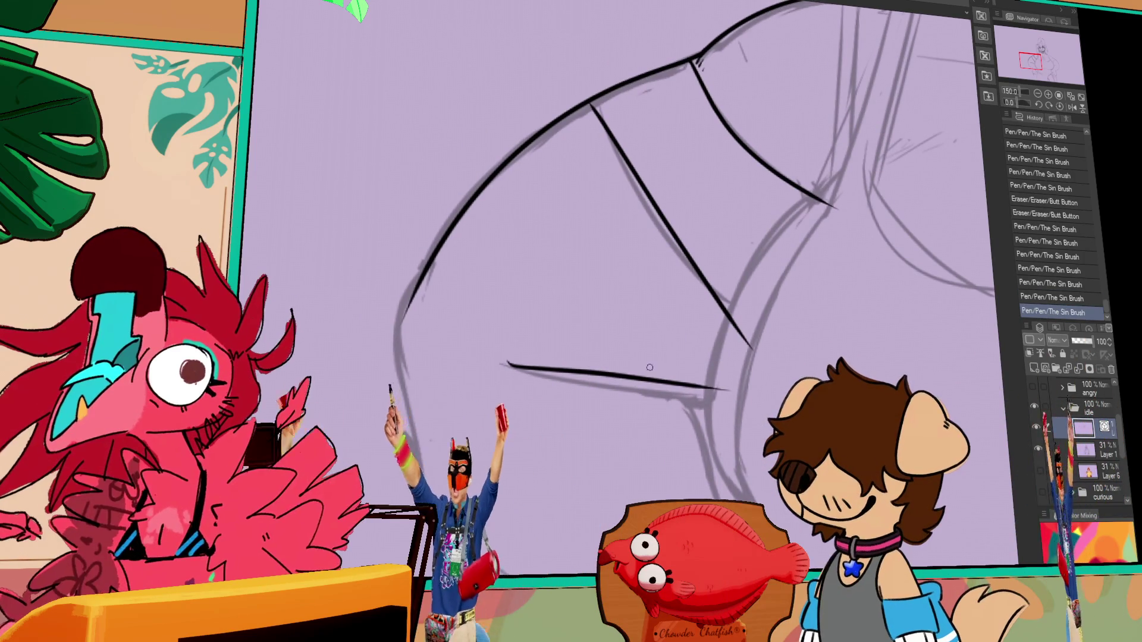
pyautogui.hotkey('ctrl', 't')
pyautogui.press('Return')
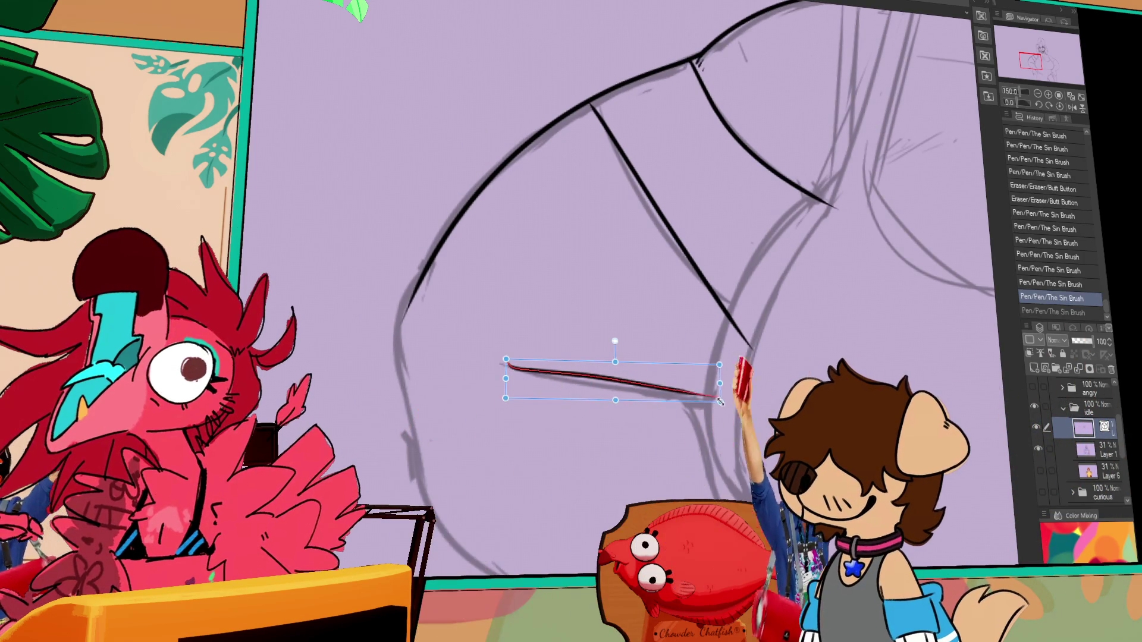
pyautogui.moveTo(509, 365); pyautogui.dragTo(740, 376)
pyautogui.hotkey('ctrl', 'z')
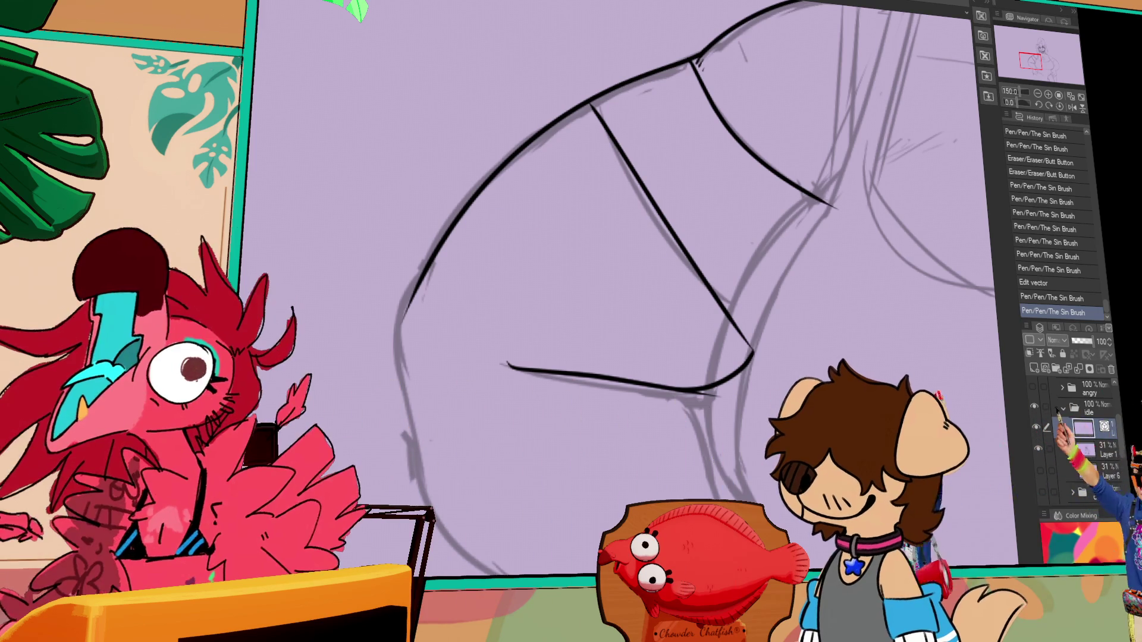
pyautogui.hotkey('ctrl', 'Tab')
pyautogui.scroll(5, 343, 471)
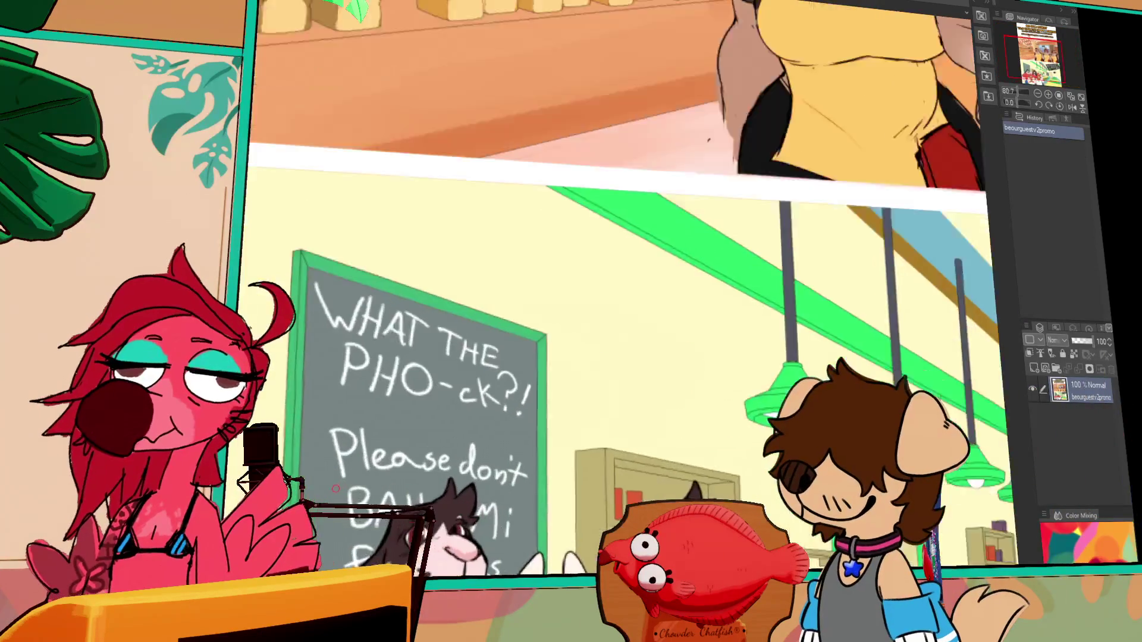
# Step: Zoom in on the 'WHAT THE PHO-ck?!' chalkboard in the promo illustration
pyautogui.moveTo(436, 482); pyautogui.dragTo(614, 266)
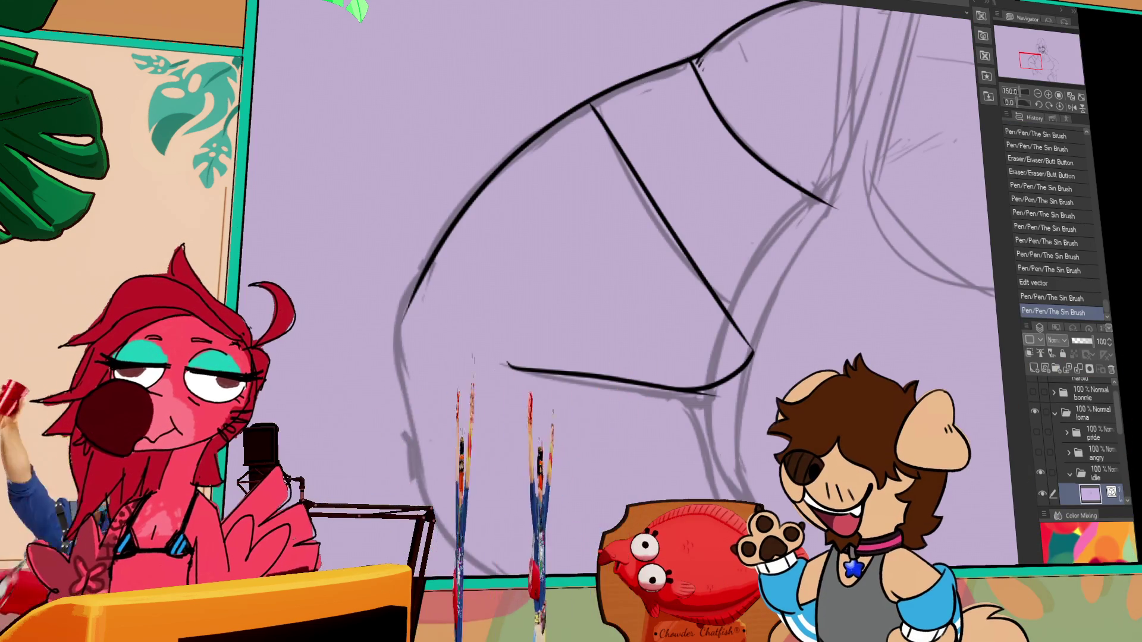
# Step: Retouch the strap's lower end with a short pen stroke
pyautogui.moveTo(730, 318); pyautogui.dragTo(751, 351)
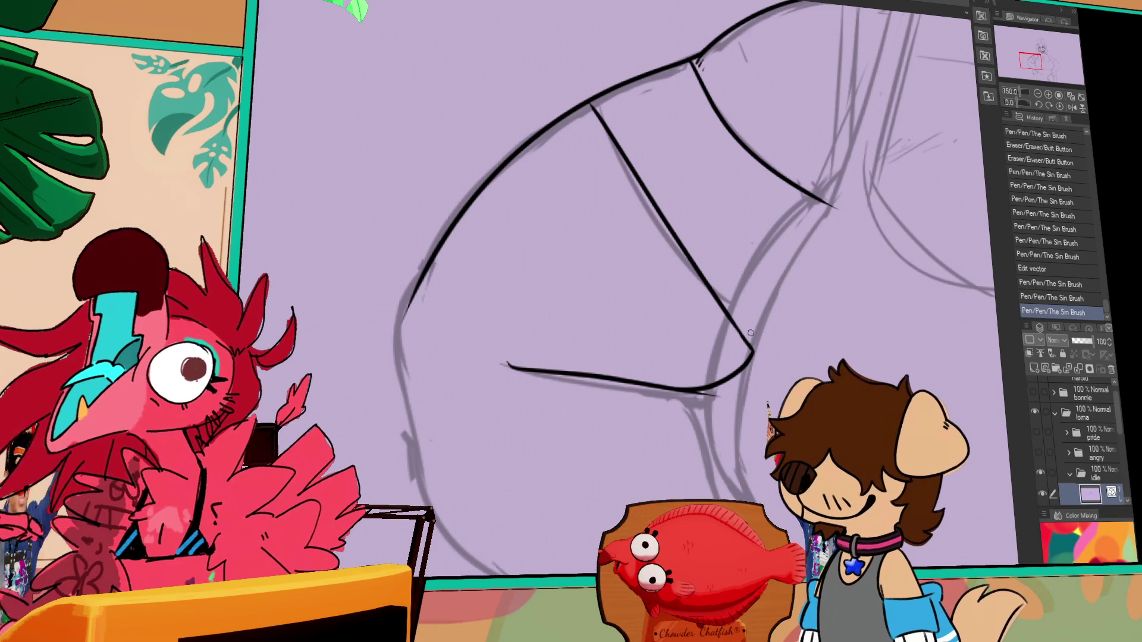
pyautogui.hotkey('ctrl', 'z')
pyautogui.moveTo(751, 342)
pyautogui.mouseDown()
pyautogui.moveTo(731, 322)
pyautogui.moveTo(701, 394)
pyautogui.moveTo(718, 375)
pyautogui.mouseUp()
# Step: Erase the left part of the lower arm line, then switch to the promo document
pyautogui.scroll(-1, 705, 393)
pyautogui.moveTo(619, 370); pyautogui.dragTo(672, 376)
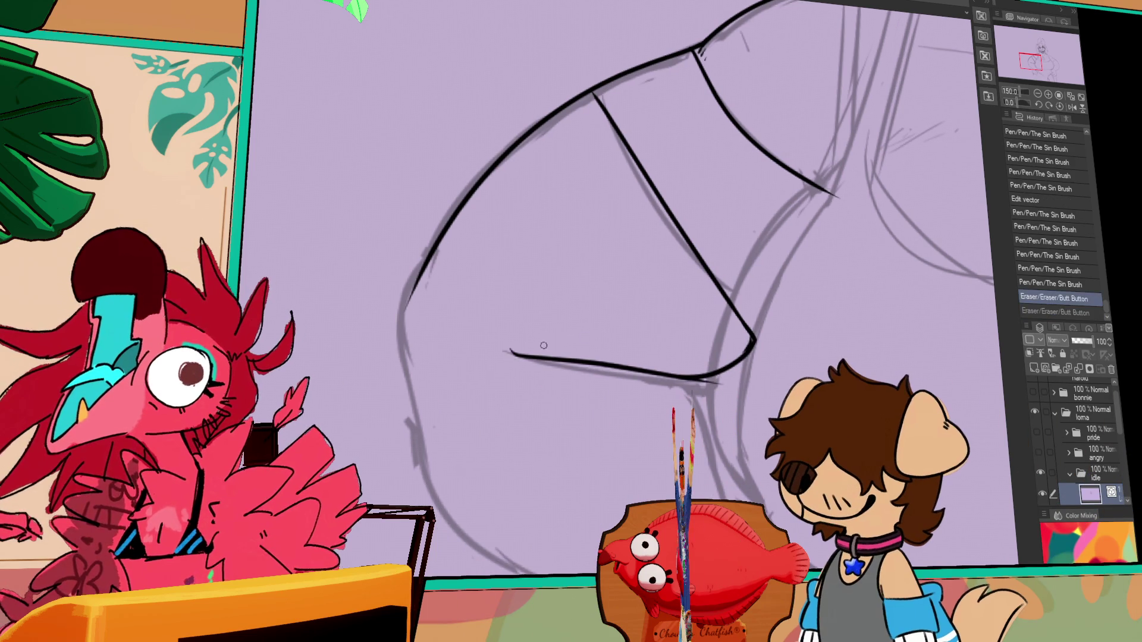
pyautogui.hscroll(-2, 734, 306)
pyautogui.scroll(-1, 742, 317)
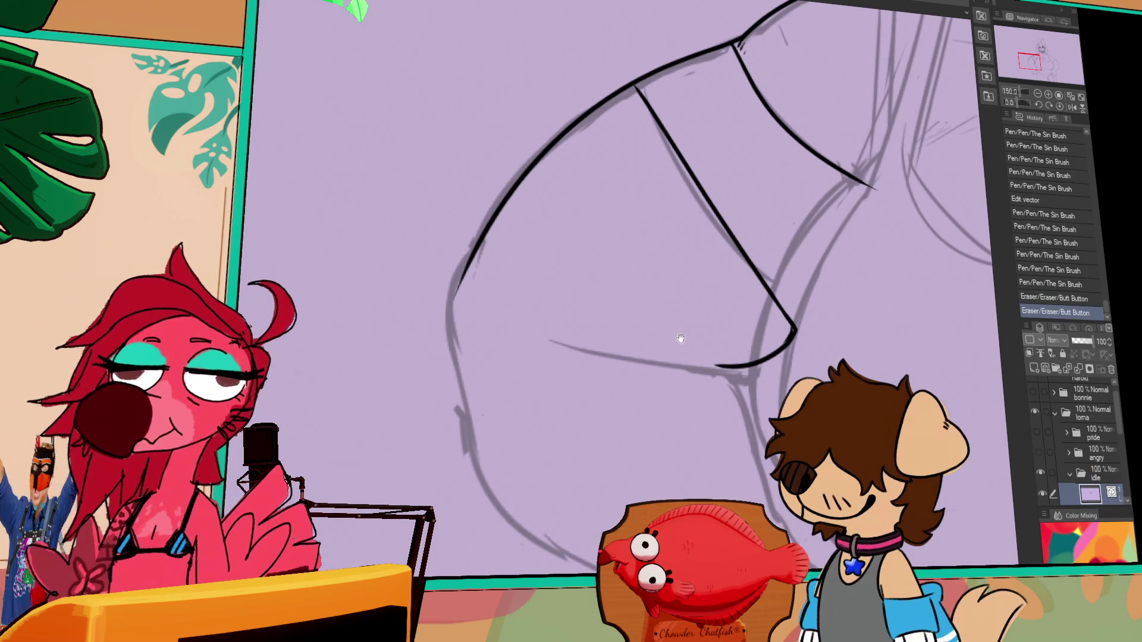
pyautogui.moveTo(728, 326); pyautogui.dragTo(752, 305)
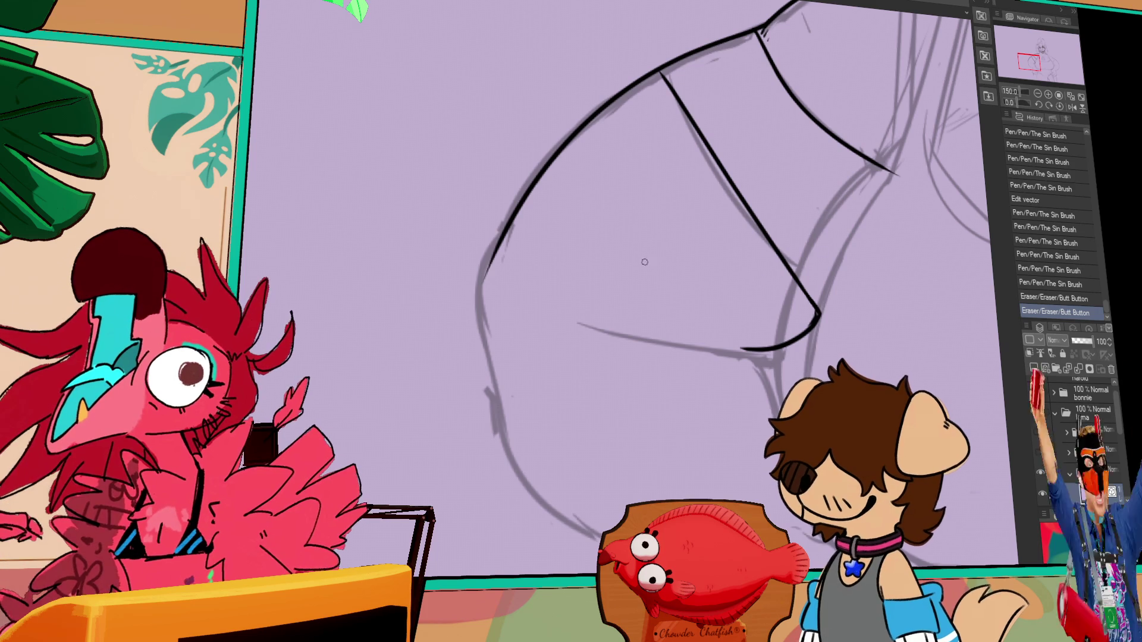
pyautogui.hotkey('ctrl', 'Tab')
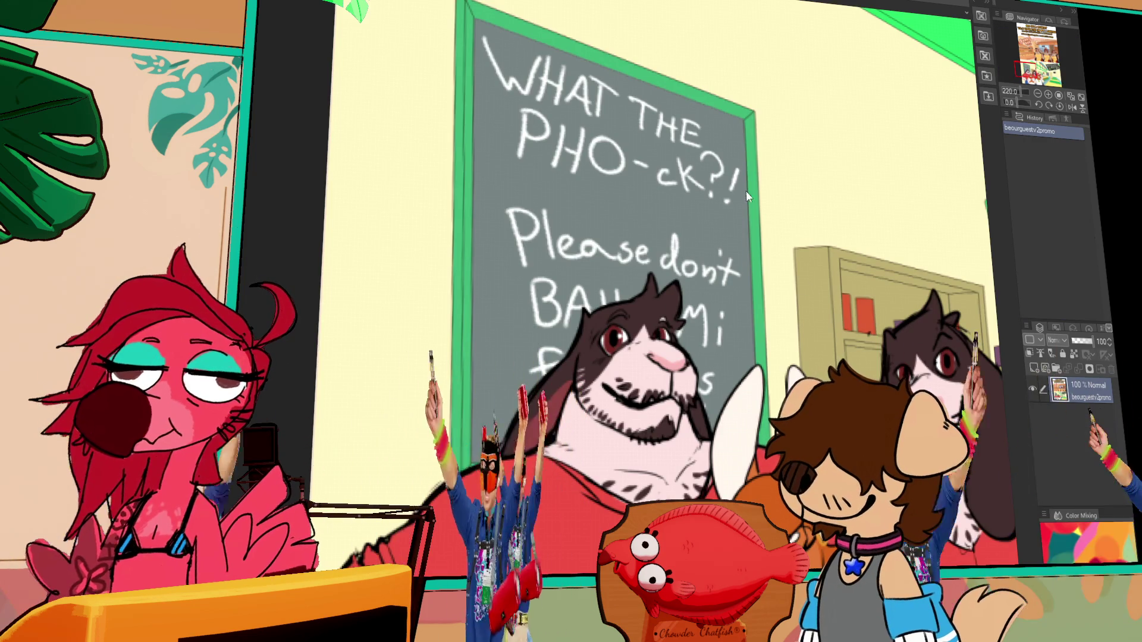
# Step: Hide the promo's title text and logo layers, showing the Layer 1 Copy background
pyautogui.hotkey('ctrl', 'Tab')
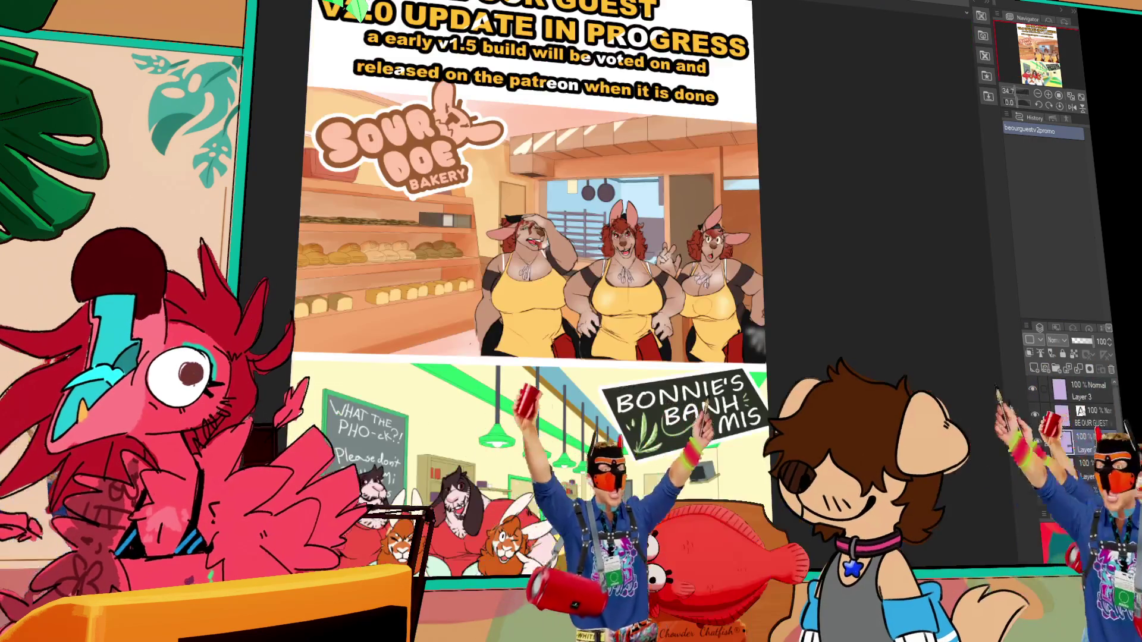
pyautogui.click(1034, 414)
pyautogui.scroll(-2, 1071, 440)
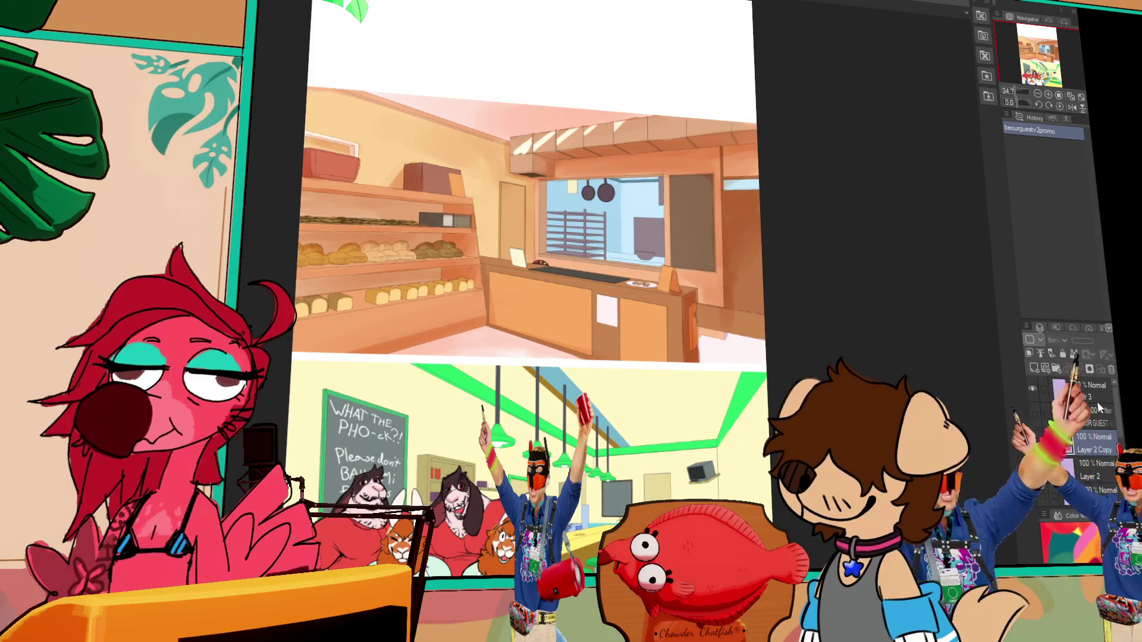
pyautogui.click(1035, 405)
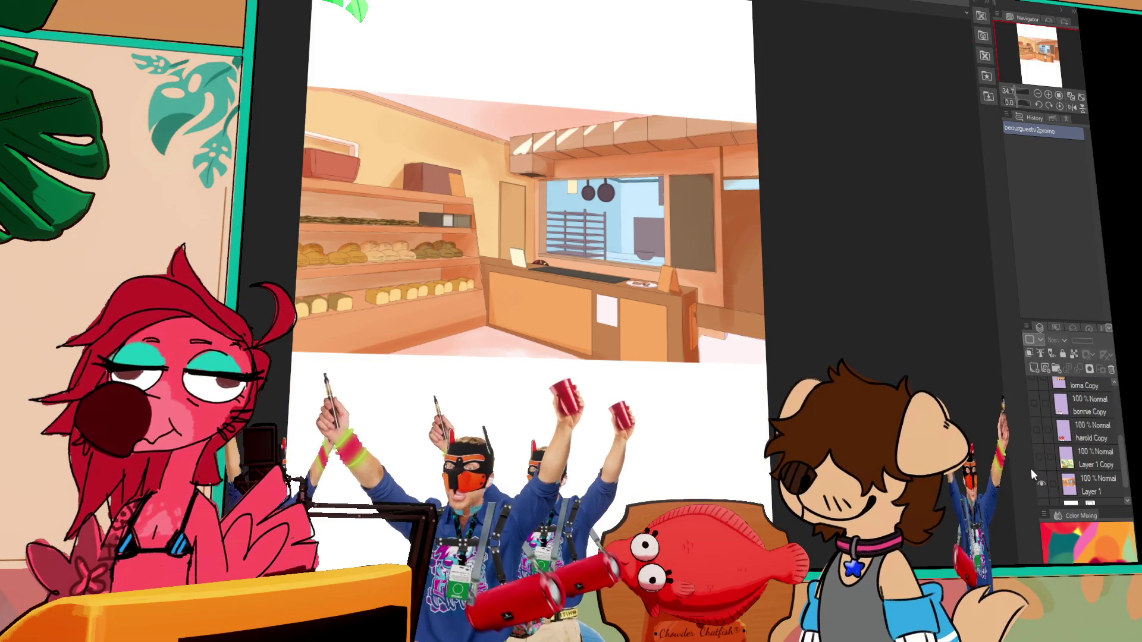
pyautogui.click(1038, 455)
pyautogui.scroll(5, 357, 463)
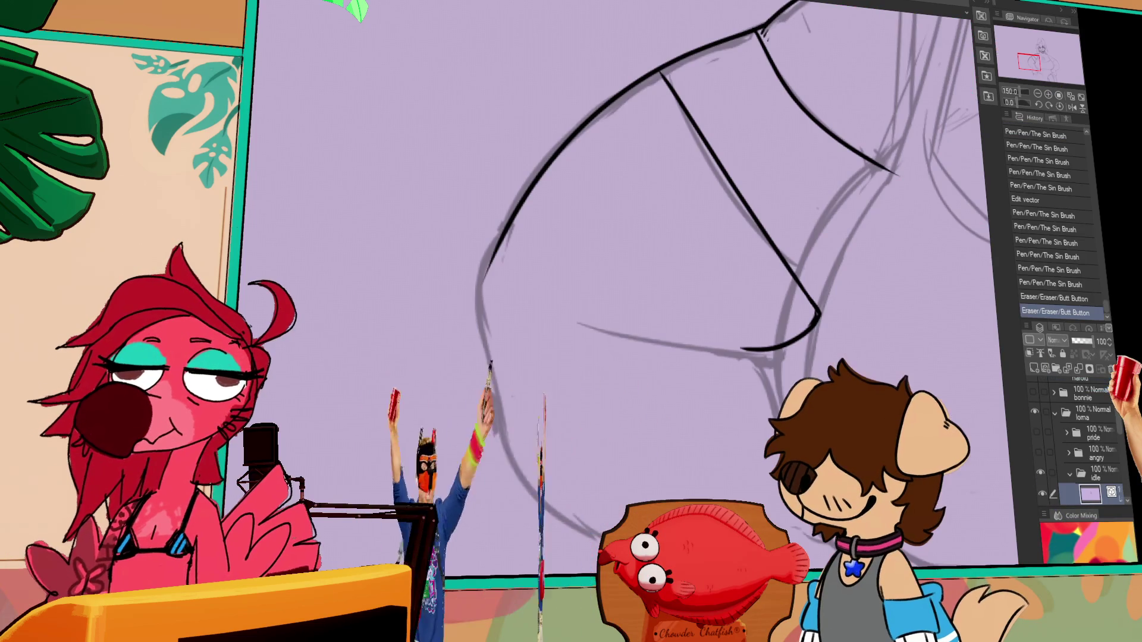
# Step: Ink the outer forearm contour downward until it curves into the sketched fist
pyautogui.moveTo(716, 273)
pyautogui.mouseDown()
pyautogui.moveTo(720, 261)
pyautogui.moveTo(686, 228)
pyautogui.mouseUp()
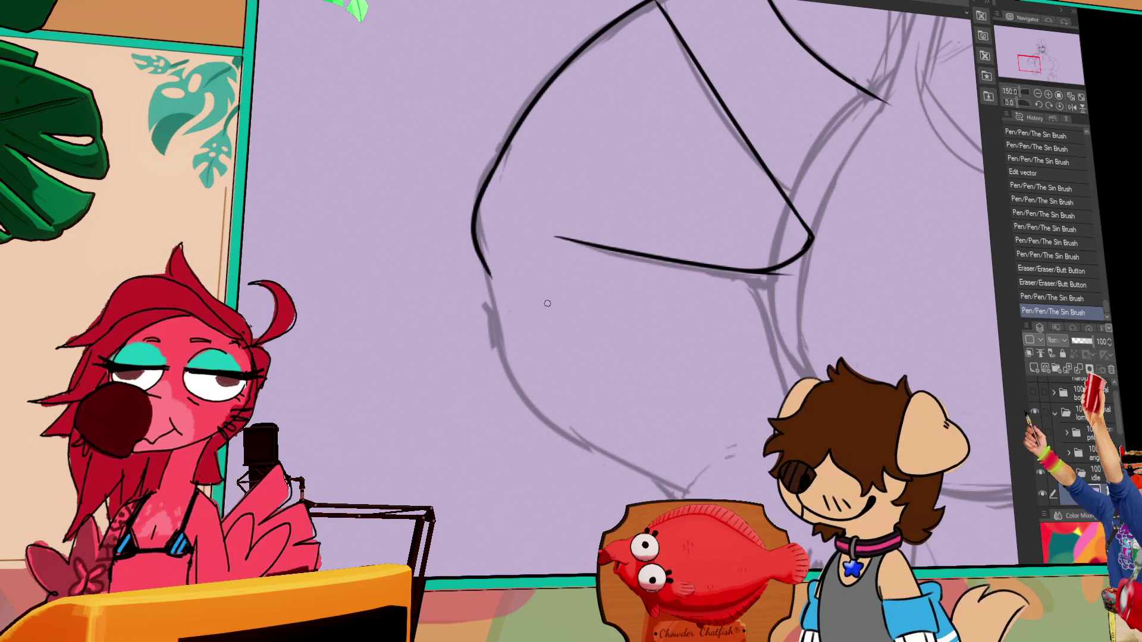
pyautogui.moveTo(494, 321); pyautogui.dragTo(641, 470)
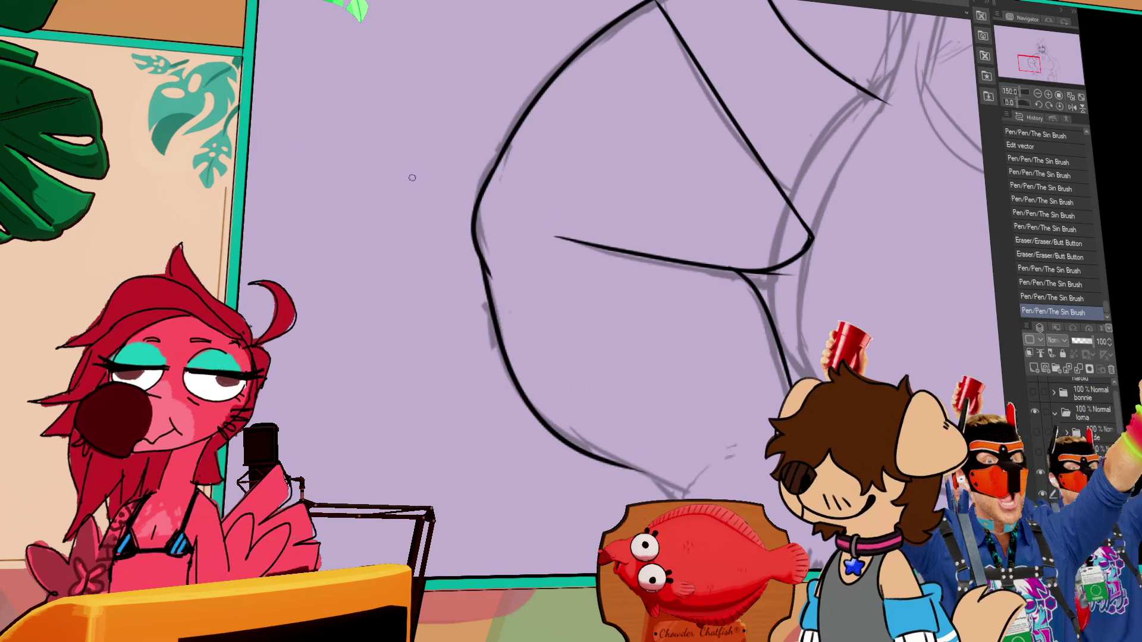
pyautogui.moveTo(763, 319); pyautogui.dragTo(684, 301)
pyautogui.moveTo(886, 273)
pyautogui.mouseDown()
pyautogui.moveTo(804, 256)
pyautogui.moveTo(816, 190)
pyautogui.mouseUp()
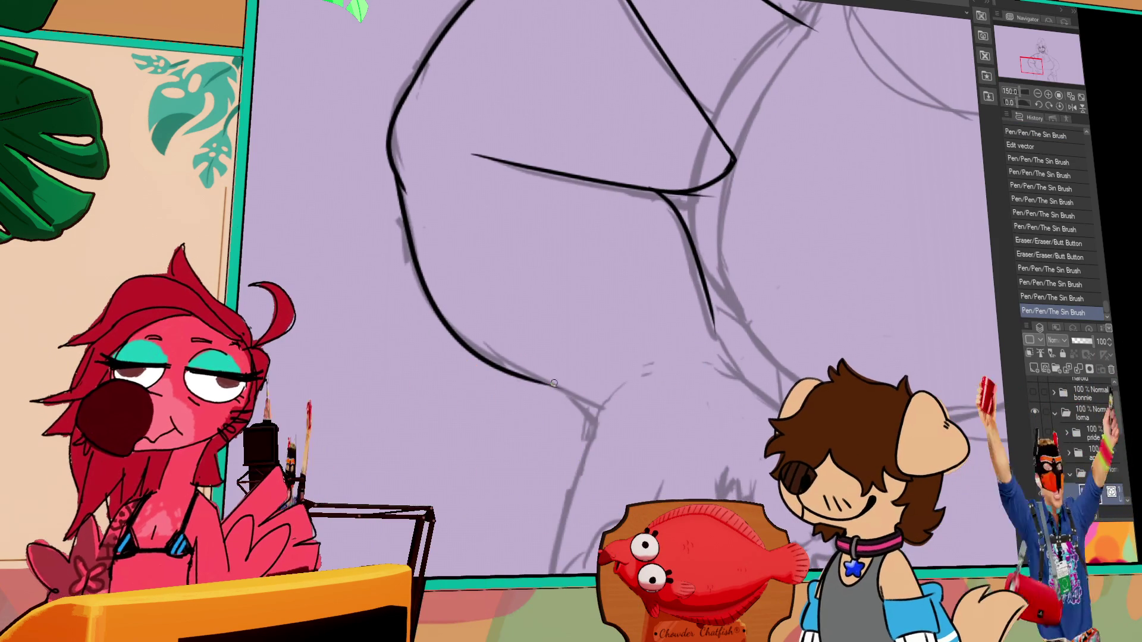
pyautogui.moveTo(600, 393); pyautogui.dragTo(565, 382)
pyautogui.moveTo(713, 312); pyautogui.dragTo(754, 387)
pyautogui.moveTo(697, 470); pyautogui.dragTo(659, 317)
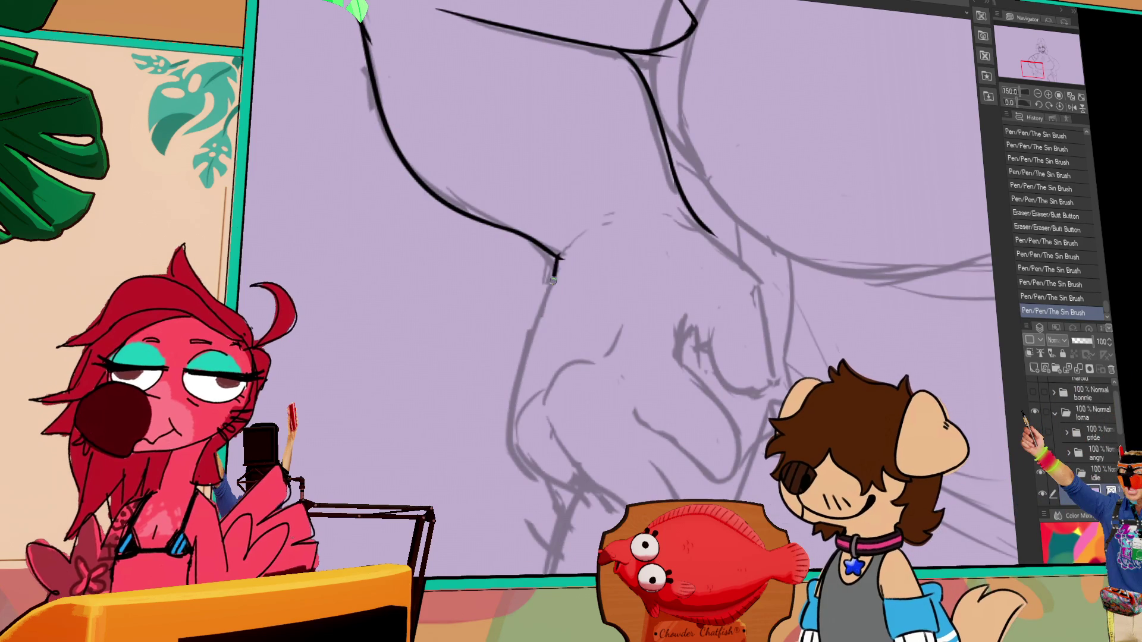
pyautogui.moveTo(517, 367); pyautogui.dragTo(515, 493)
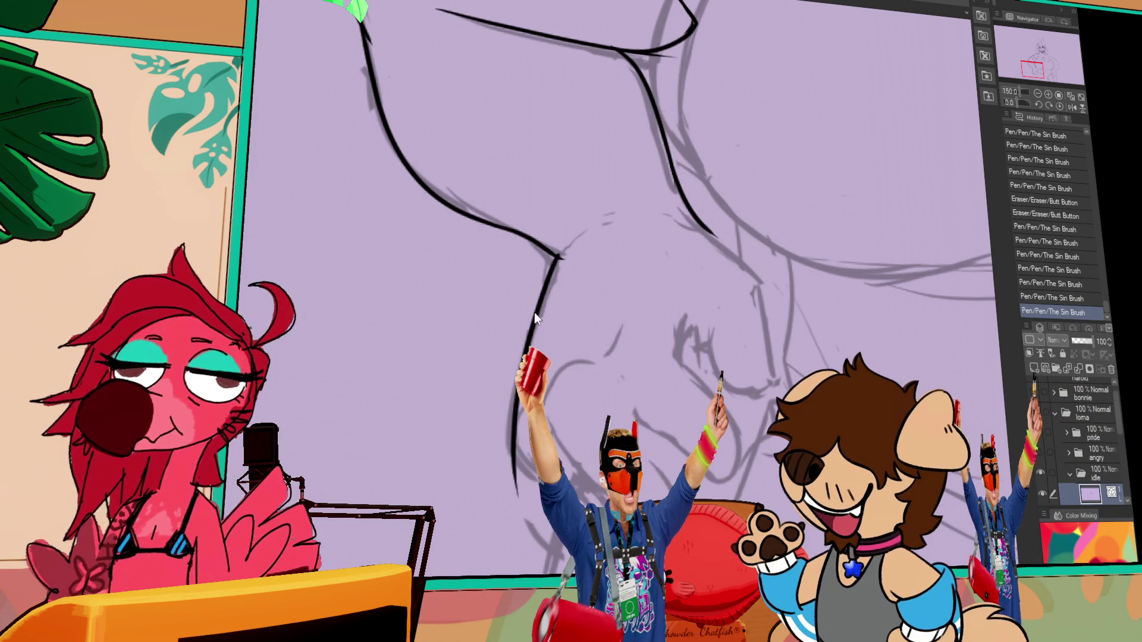
pyautogui.hotkey('ctrl', 'z')
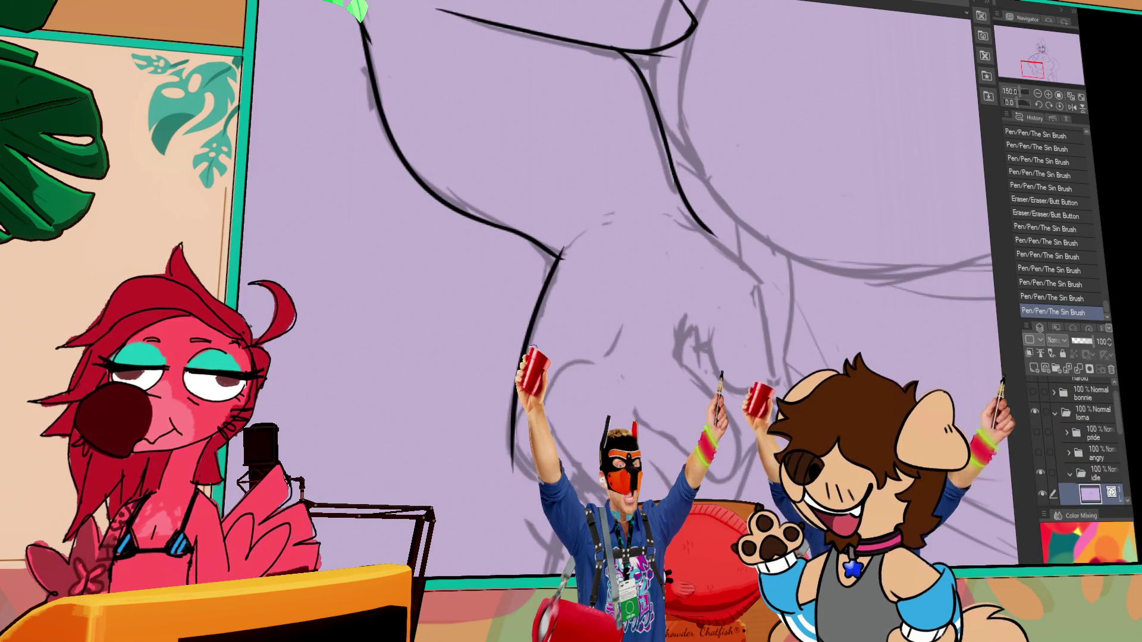
pyautogui.hotkey('ctrl', 'z')
pyautogui.moveTo(509, 422); pyautogui.dragTo(589, 513)
pyautogui.scroll(-2, 517, 382)
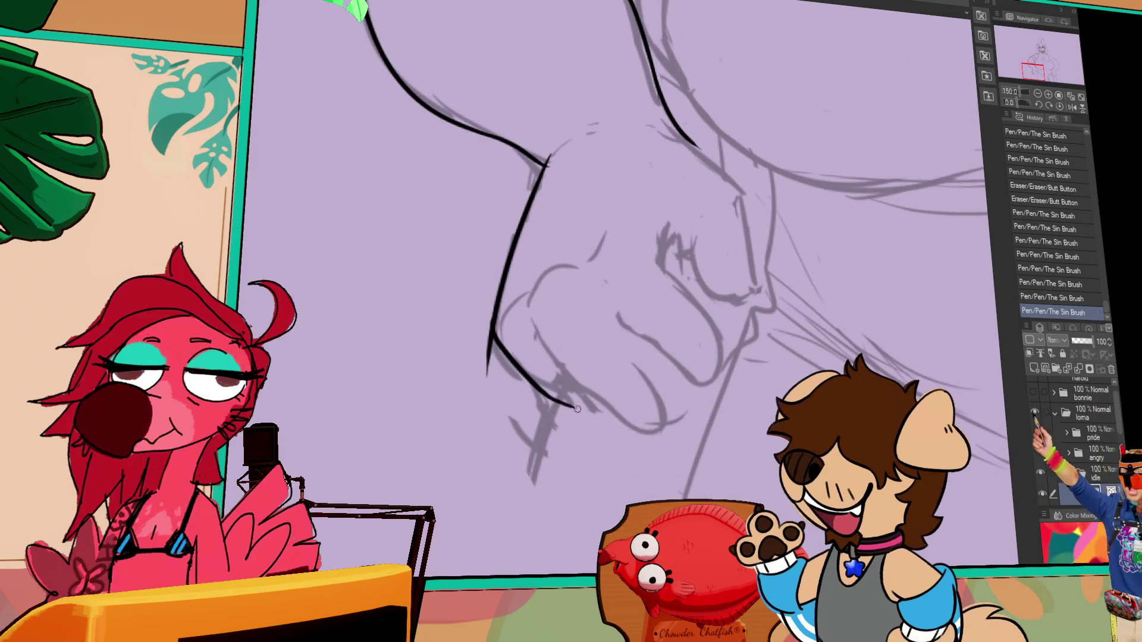
# Step: Ink the fist's knuckle lines, curled finger and short finger strokes, erasing a stray bit
pyautogui.hotkey('ctrl', 'z')
pyautogui.moveTo(678, 355); pyautogui.dragTo(660, 363)
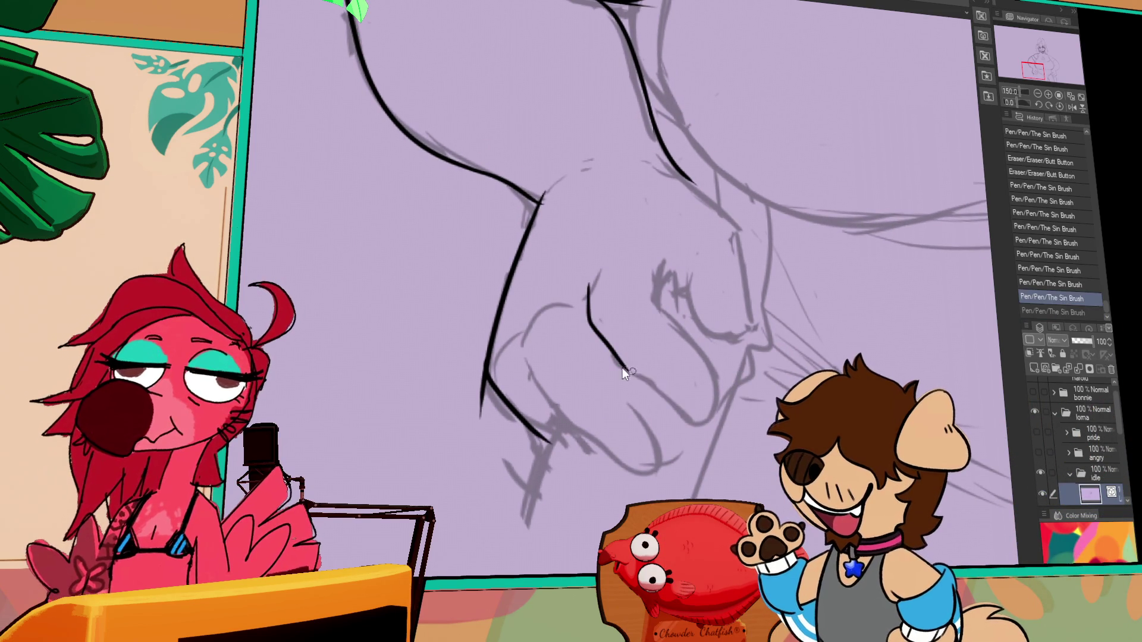
pyautogui.hscroll(2, 685, 359)
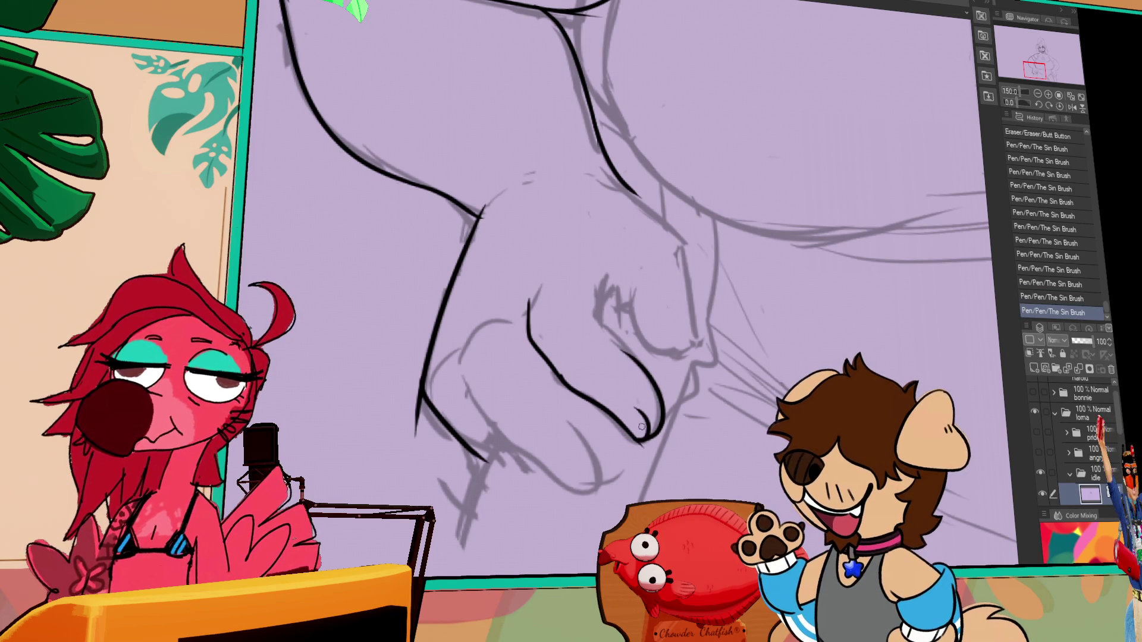
pyautogui.moveTo(640, 447); pyautogui.dragTo(643, 447)
pyautogui.moveTo(681, 393); pyautogui.dragTo(710, 425)
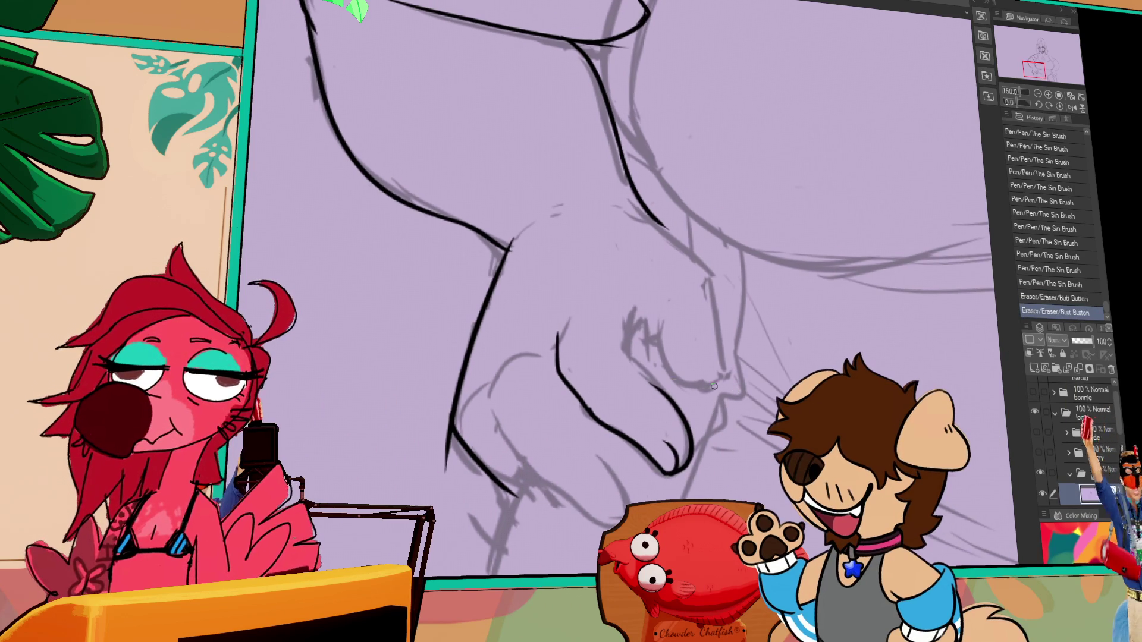
pyautogui.moveTo(630, 367)
pyautogui.mouseDown()
pyautogui.moveTo(639, 365)
pyautogui.moveTo(632, 335)
pyautogui.moveTo(653, 348)
pyautogui.mouseUp()
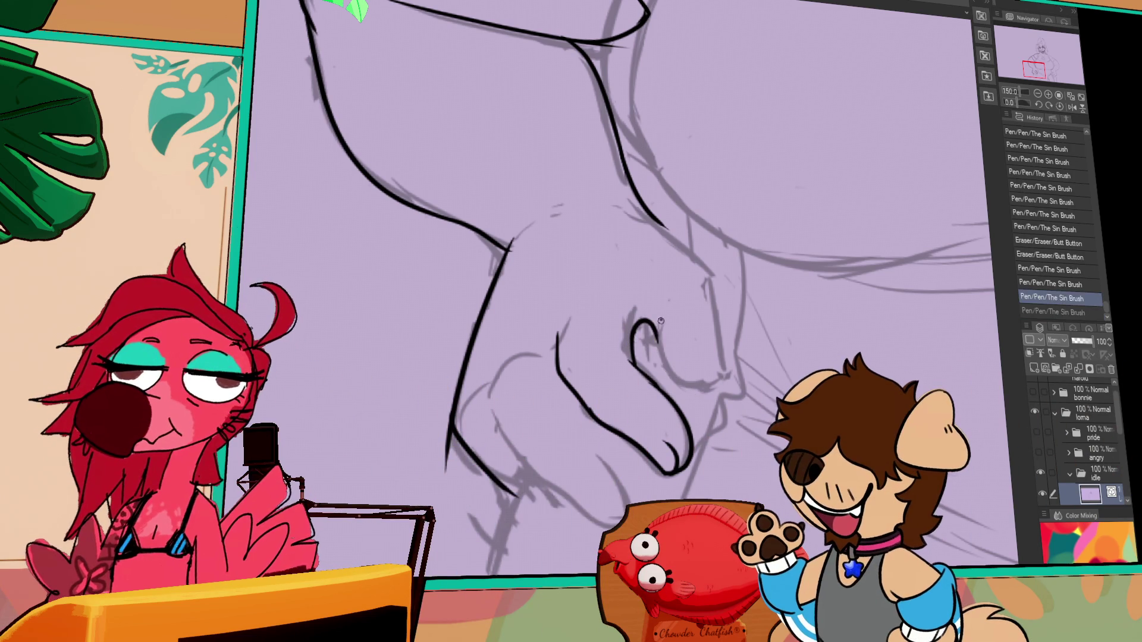
pyautogui.hotkey('ctrl', 'z')
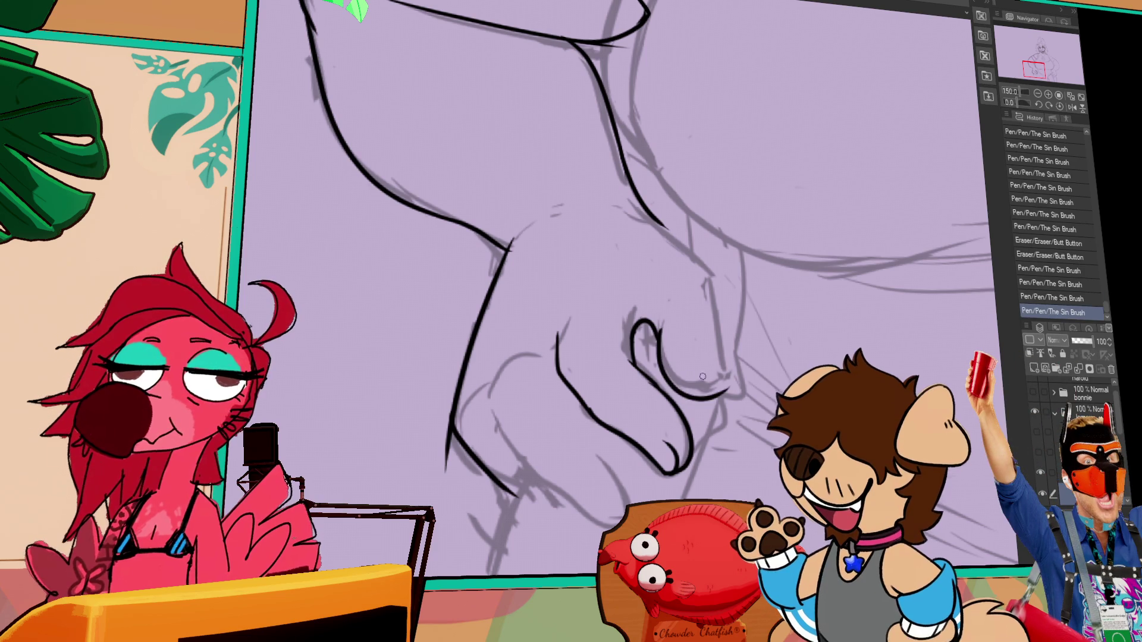
pyautogui.moveTo(708, 324)
pyautogui.mouseDown()
pyautogui.moveTo(720, 370)
pyautogui.moveTo(707, 361)
pyautogui.mouseUp()
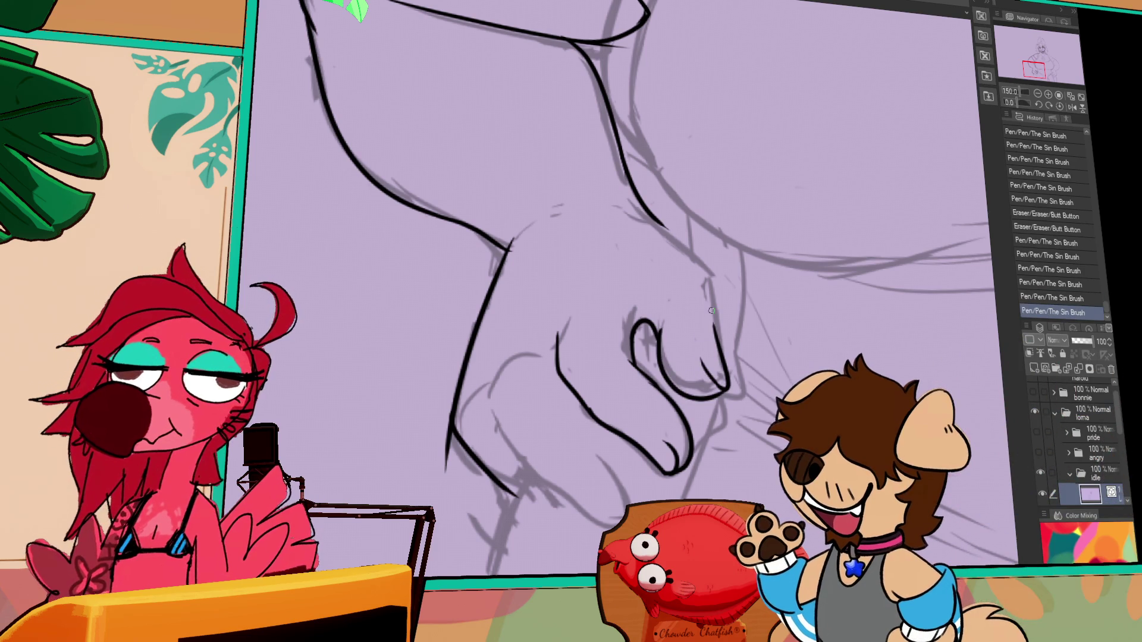
pyautogui.moveTo(717, 260)
pyautogui.mouseDown()
pyautogui.moveTo(718, 318)
pyautogui.moveTo(758, 227)
pyautogui.moveTo(658, 309)
pyautogui.mouseUp()
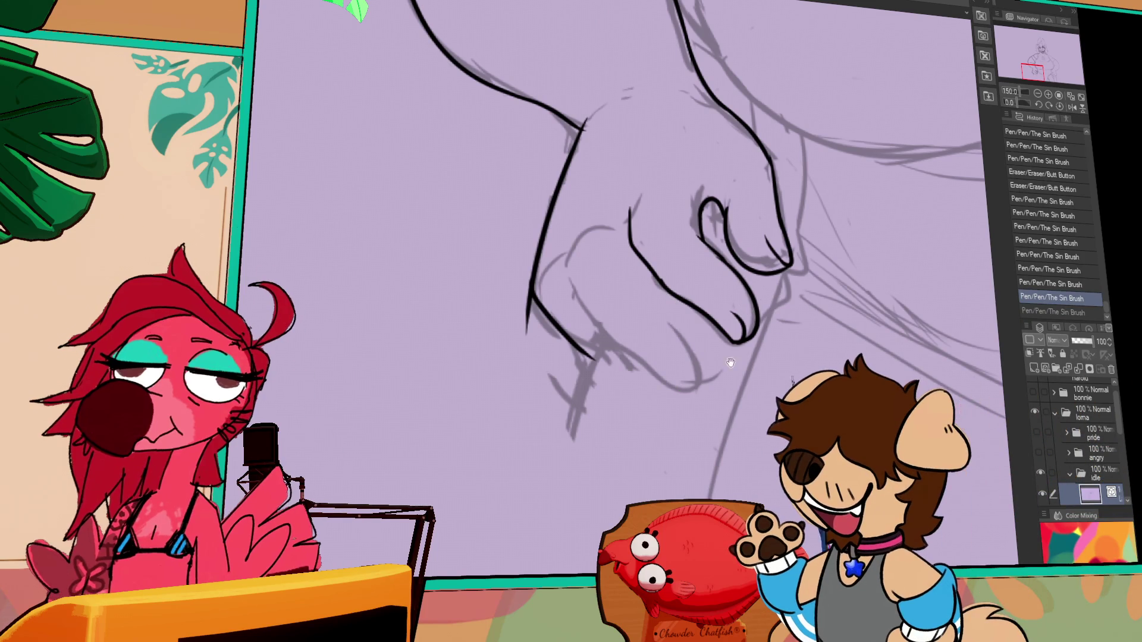
pyautogui.moveTo(735, 358); pyautogui.dragTo(722, 353)
pyautogui.moveTo(552, 232)
pyautogui.mouseDown()
pyautogui.moveTo(557, 286)
pyautogui.moveTo(594, 334)
pyautogui.mouseUp()
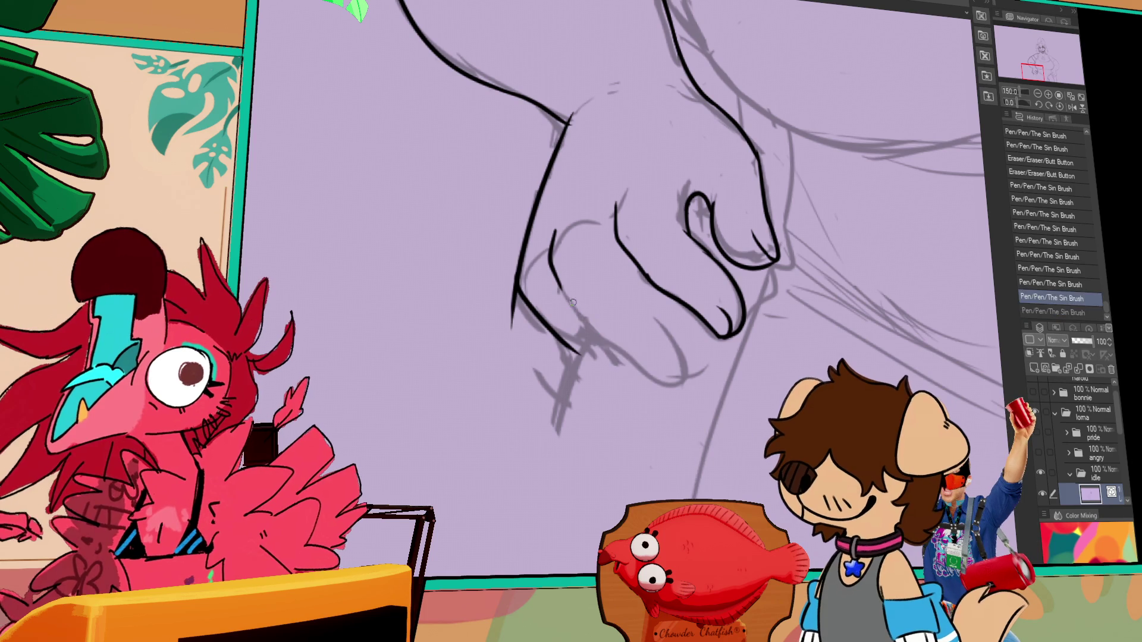
# Step: Redraw the hand outline toward the fingertips, undoing bad strokes and erasing a stray line
pyautogui.moveTo(591, 334); pyautogui.dragTo(659, 392)
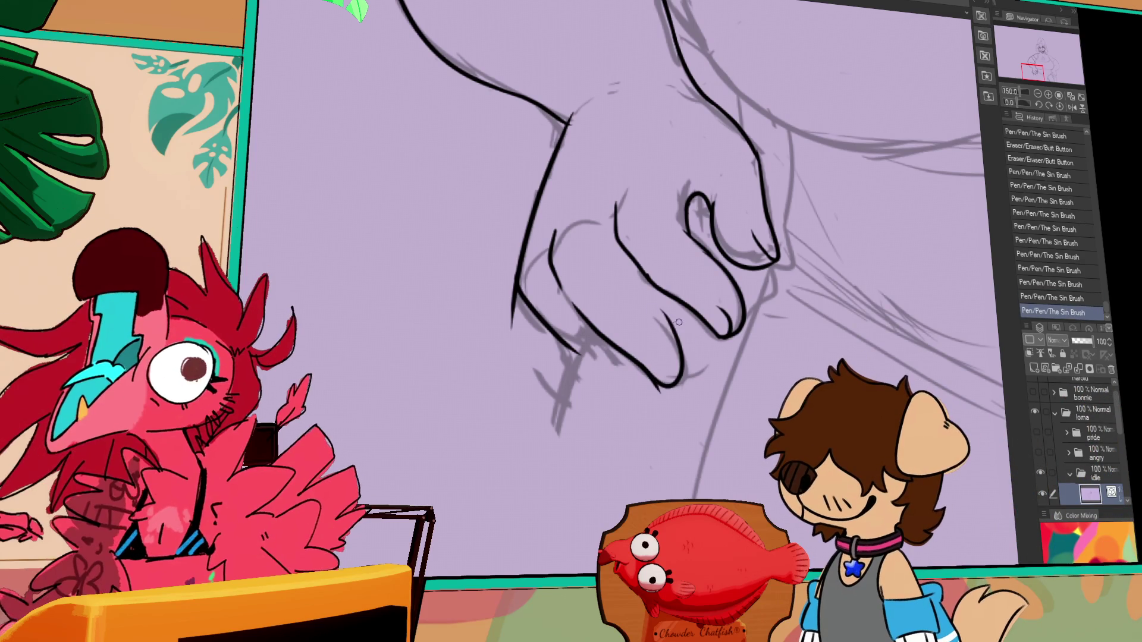
pyautogui.moveTo(746, 356)
pyautogui.mouseDown()
pyautogui.moveTo(743, 364)
pyautogui.moveTo(794, 344)
pyautogui.mouseUp()
pyautogui.hotkey('ctrl', 'z')
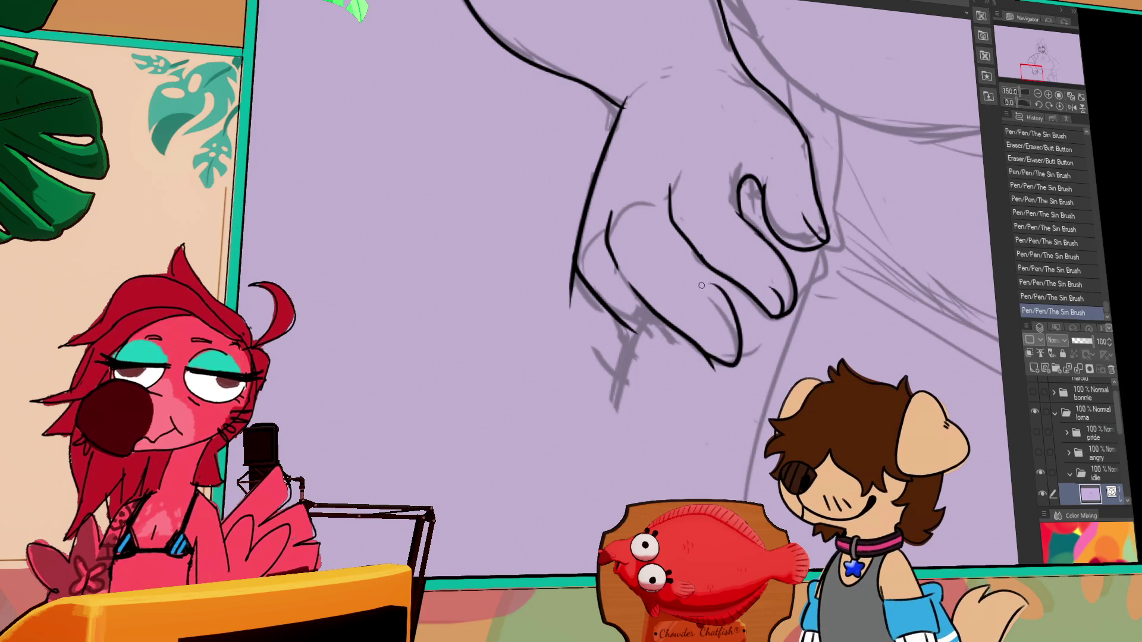
pyautogui.moveTo(731, 296); pyautogui.dragTo(723, 339)
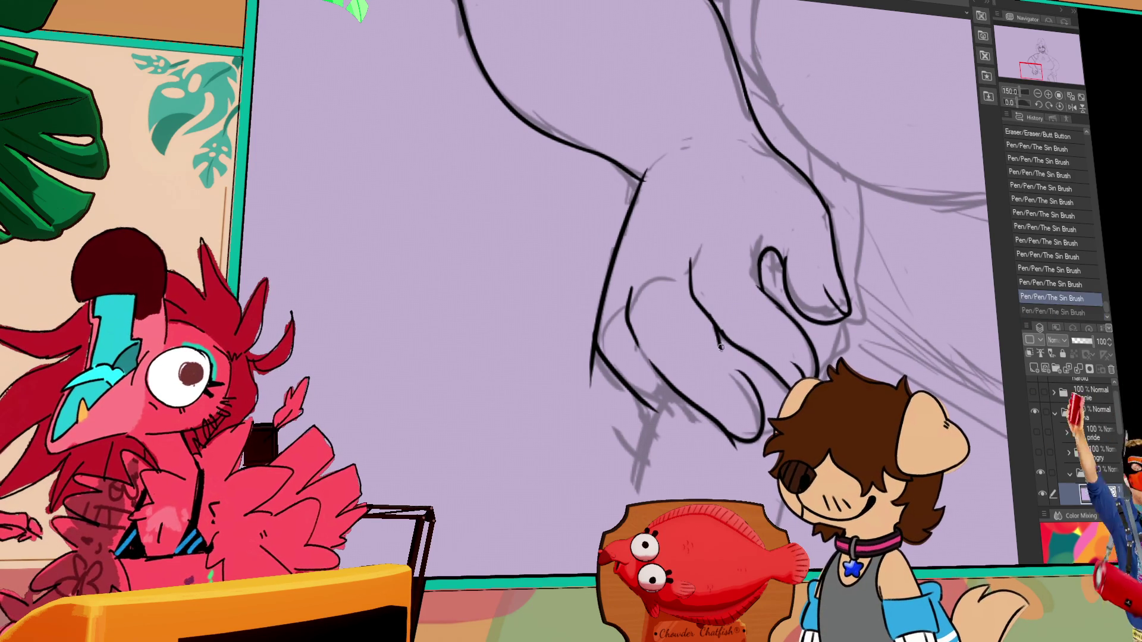
pyautogui.hotkey('ctrl', 'y')
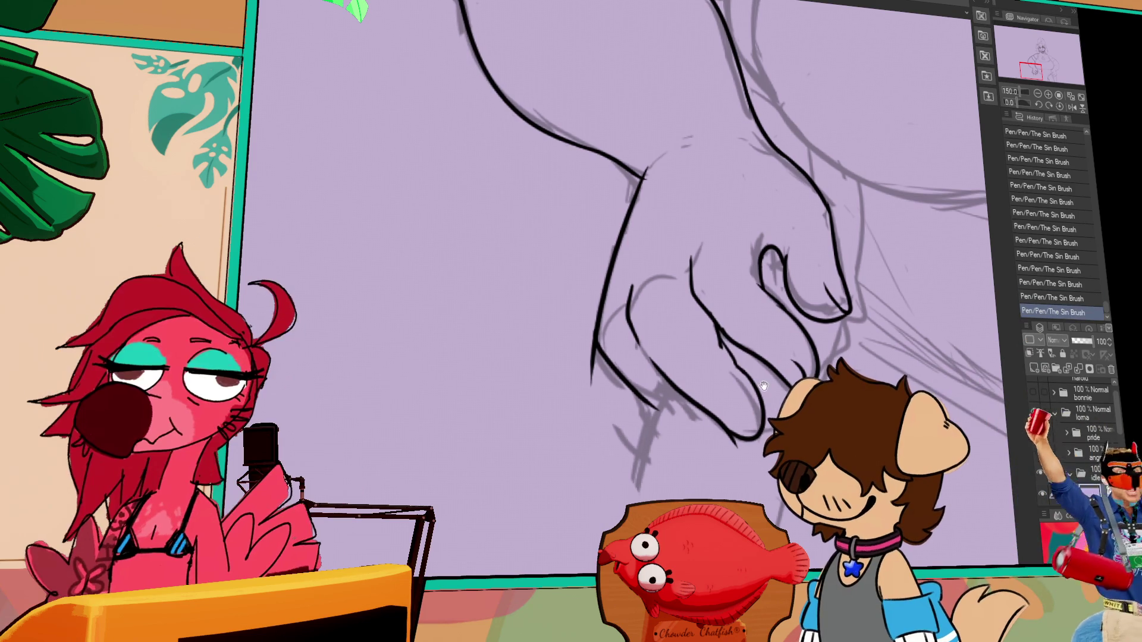
pyautogui.moveTo(764, 387); pyautogui.dragTo(733, 339)
pyautogui.hotkey('ctrl', 'z')
pyautogui.moveTo(639, 369); pyautogui.dragTo(653, 382)
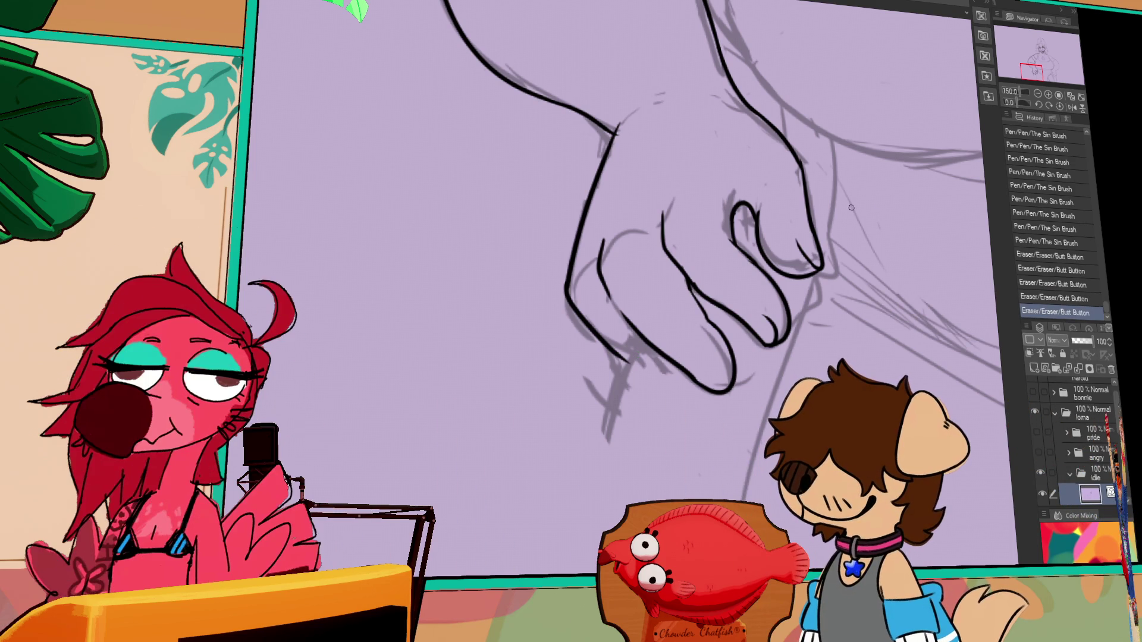
pyautogui.moveTo(818, 212); pyautogui.dragTo(840, 325)
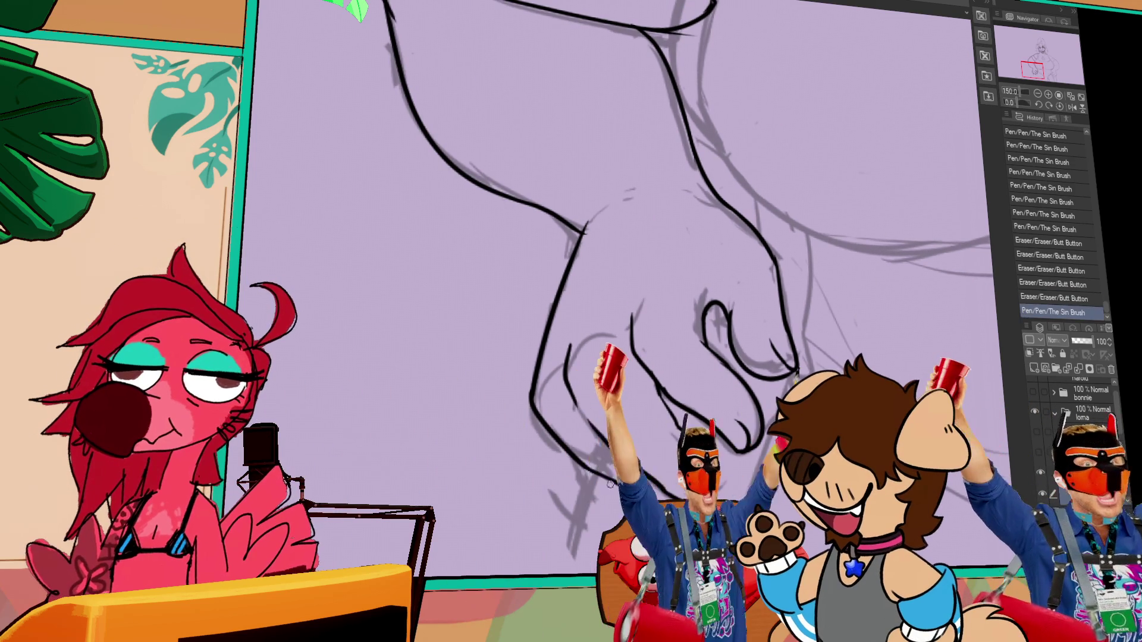
pyautogui.moveTo(750, 385); pyautogui.dragTo(762, 373)
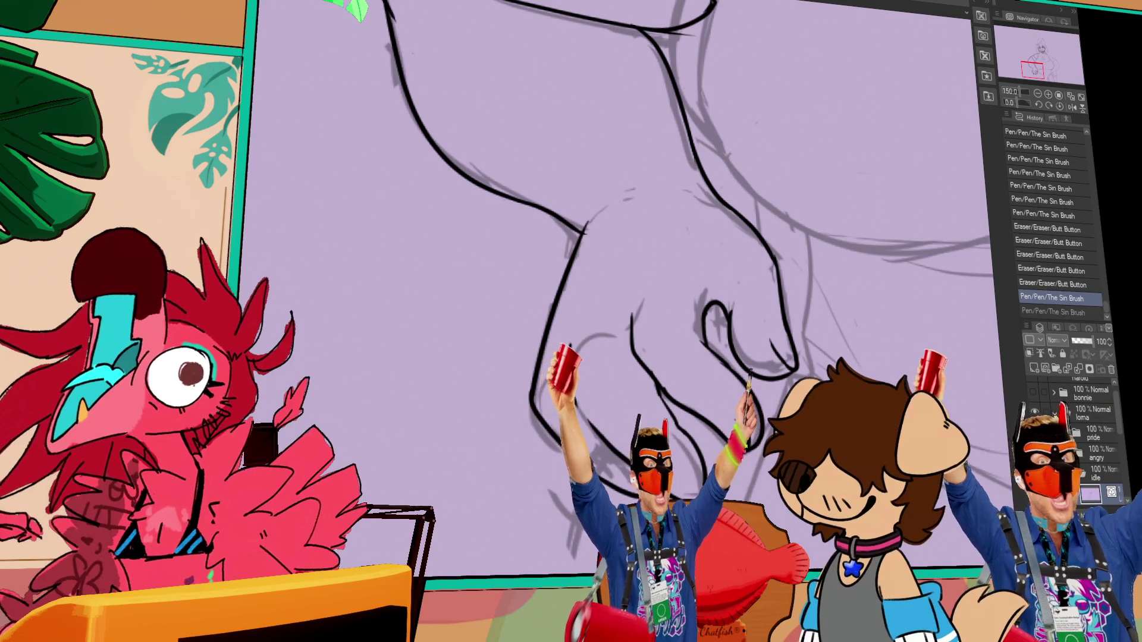
pyautogui.hotkey('ctrl', 'z')
pyautogui.moveTo(816, 220); pyautogui.dragTo(826, 272)
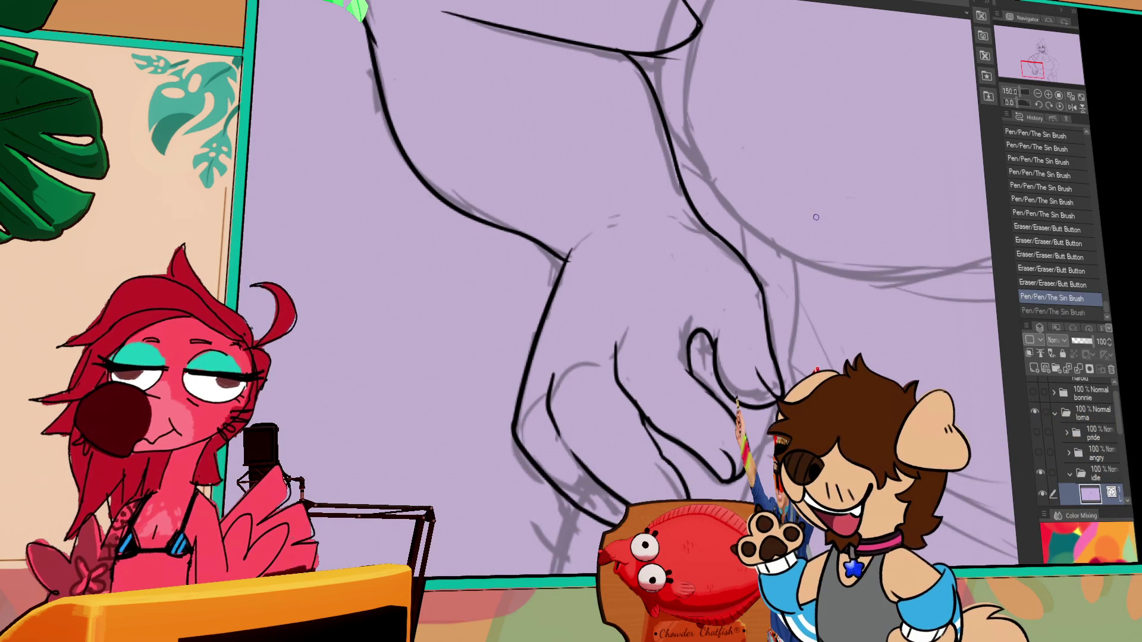
# Step: Erase the extra finger loop on the hand
pyautogui.moveTo(862, 267); pyautogui.dragTo(851, 264)
pyautogui.moveTo(708, 336); pyautogui.dragTo(678, 345)
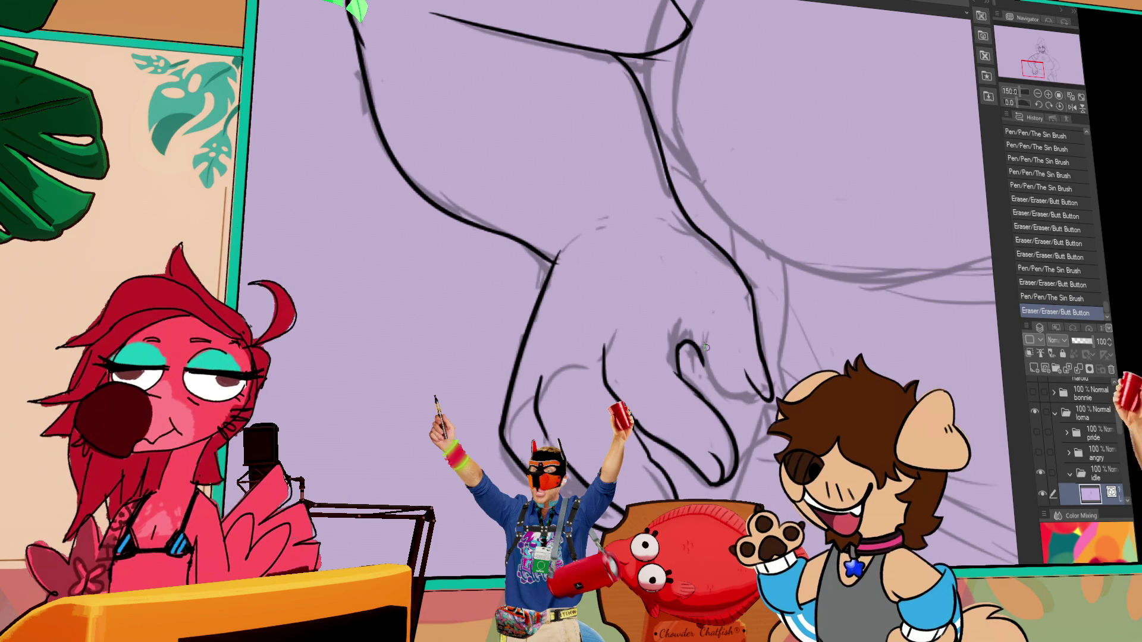
pyautogui.moveTo(710, 355)
pyautogui.mouseDown()
pyautogui.moveTo(692, 362)
pyautogui.moveTo(710, 349)
pyautogui.mouseUp()
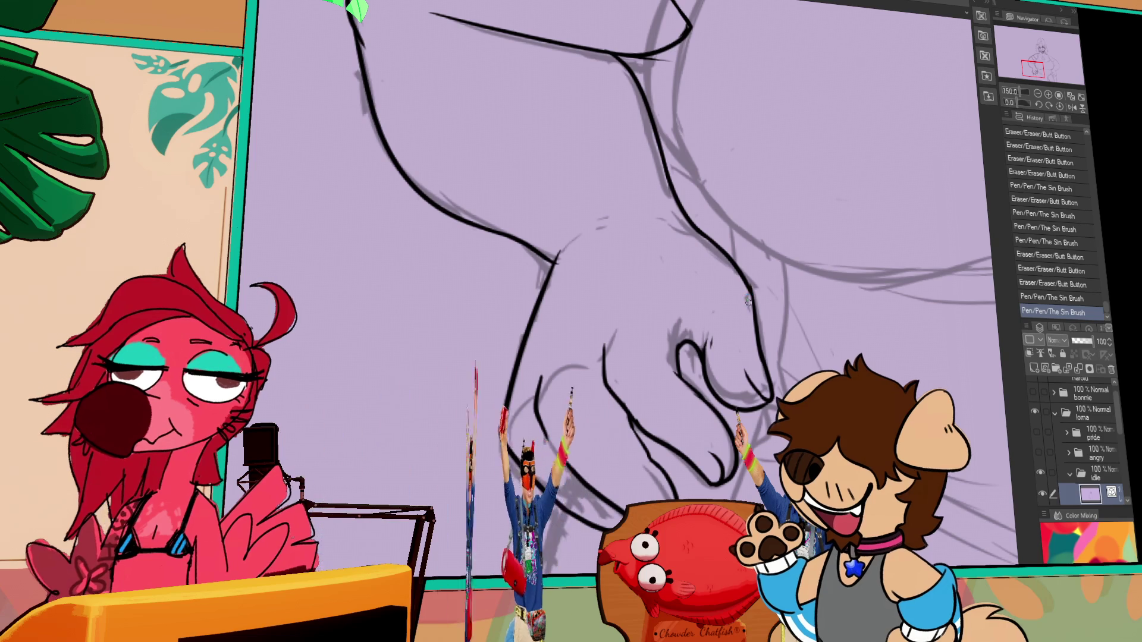
pyautogui.scroll(5, 763, 296)
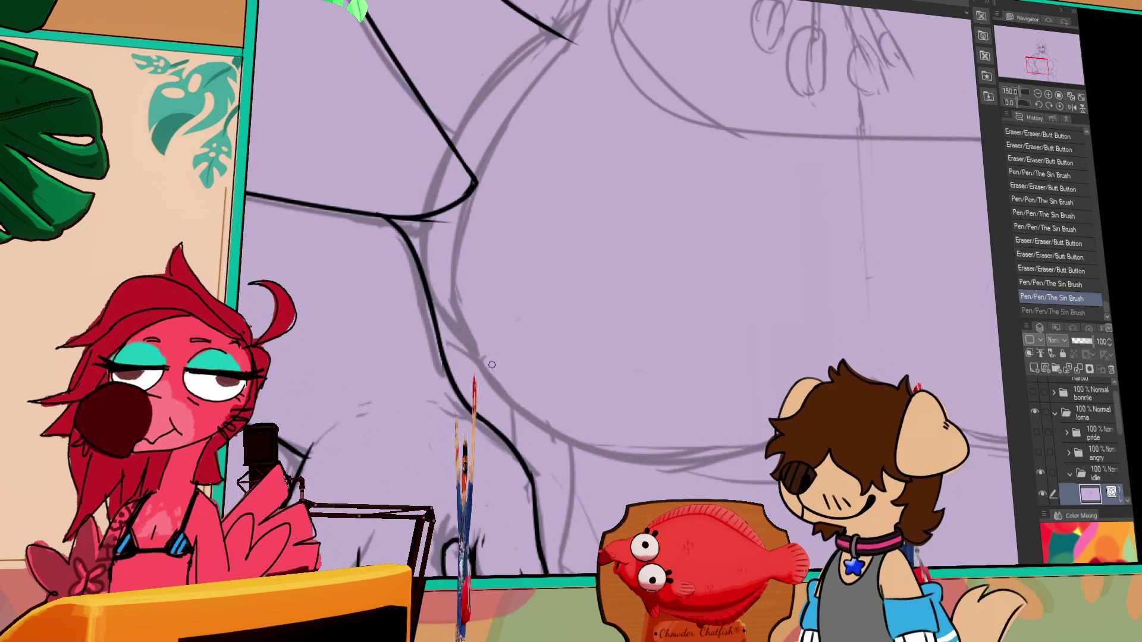
# Step: Restore the chest curve and reshape it as a vector object
pyautogui.hotkey('ctrl', 'y')
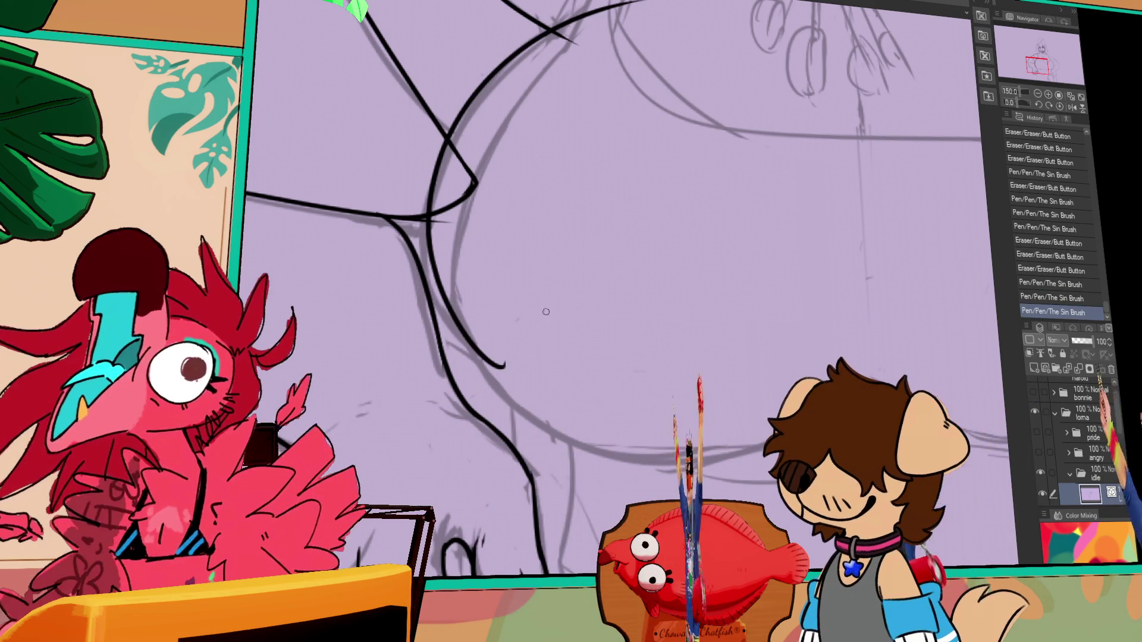
pyautogui.moveTo(576, 167); pyautogui.dragTo(570, 279)
pyautogui.press('o')
pyautogui.click(440, 250)
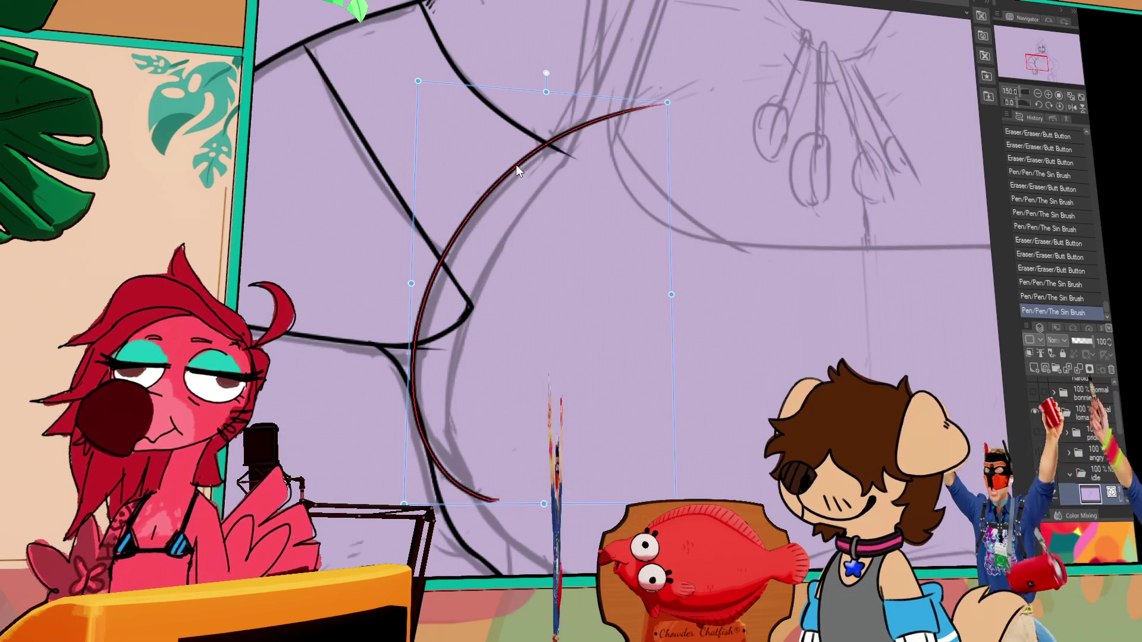
pyautogui.moveTo(415, 284); pyautogui.dragTo(410, 285)
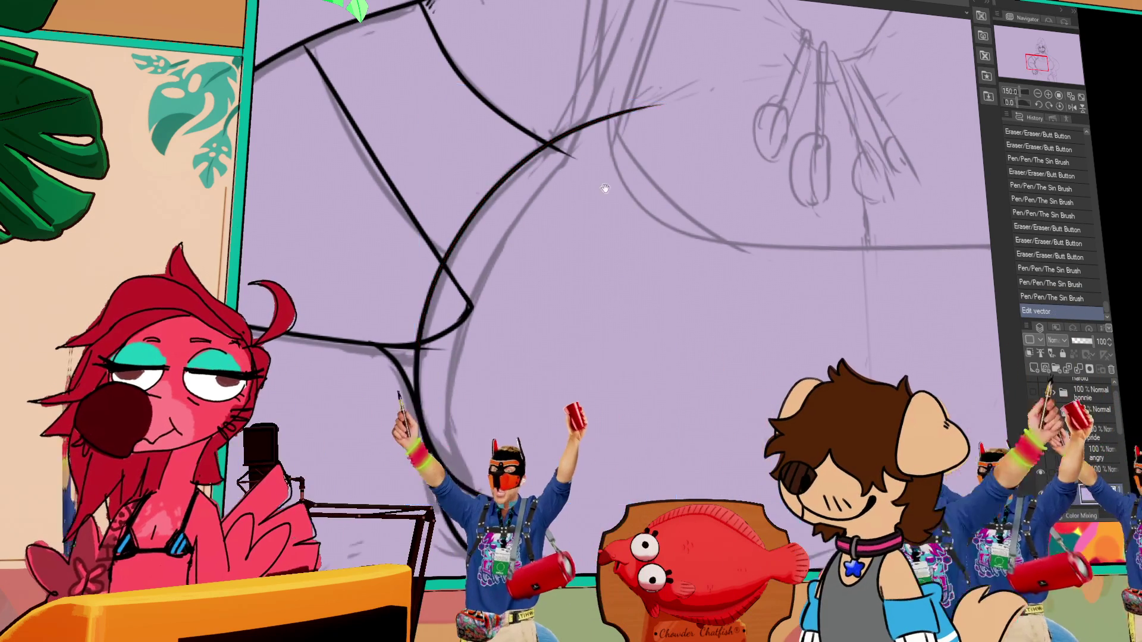
# Step: Ink a long strap line down the chest, trying and undoing a second parallel line
pyautogui.moveTo(588, 65); pyautogui.dragTo(552, 243)
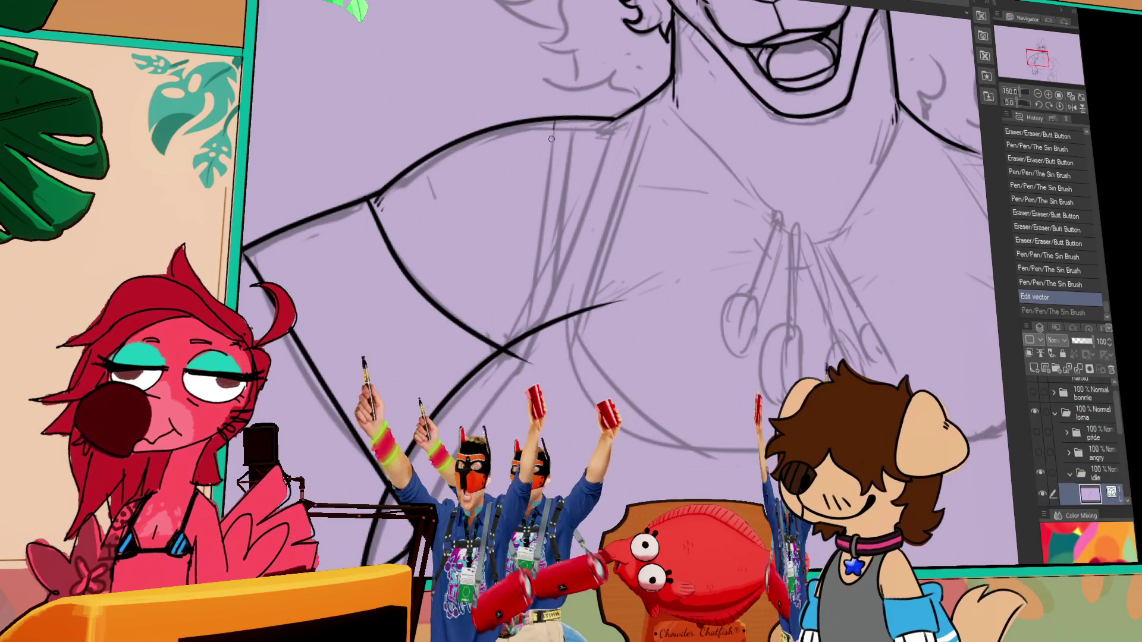
pyautogui.moveTo(512, 443); pyautogui.dragTo(556, 116)
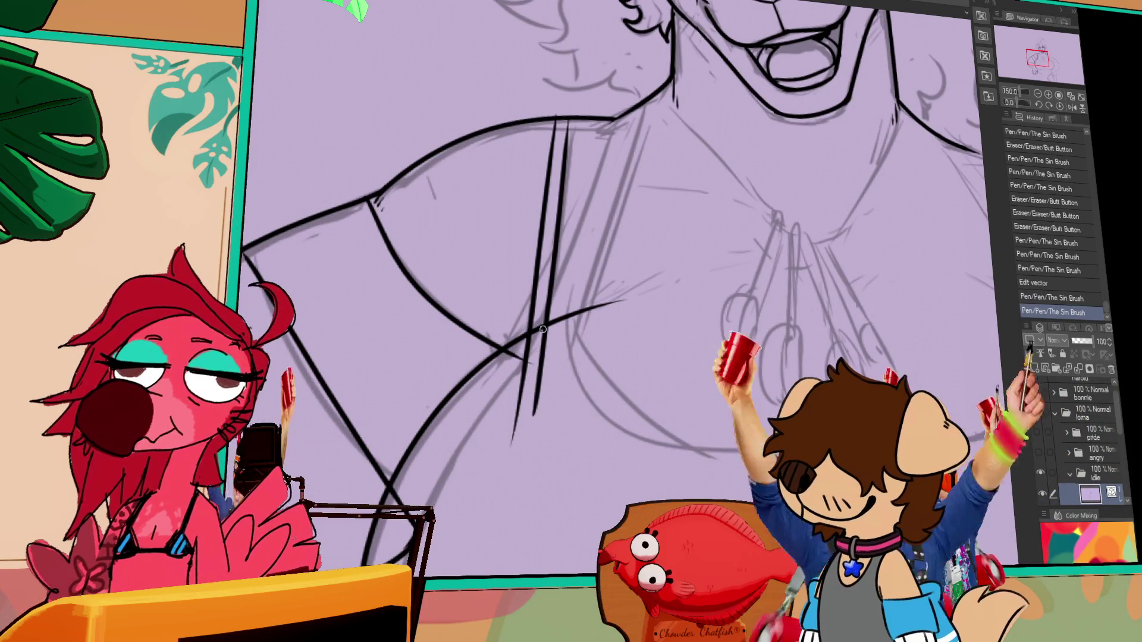
pyautogui.moveTo(558, 368); pyautogui.dragTo(574, 104)
pyautogui.hotkey('ctrl', 'z')
pyautogui.moveTo(538, 464); pyautogui.dragTo(575, 101)
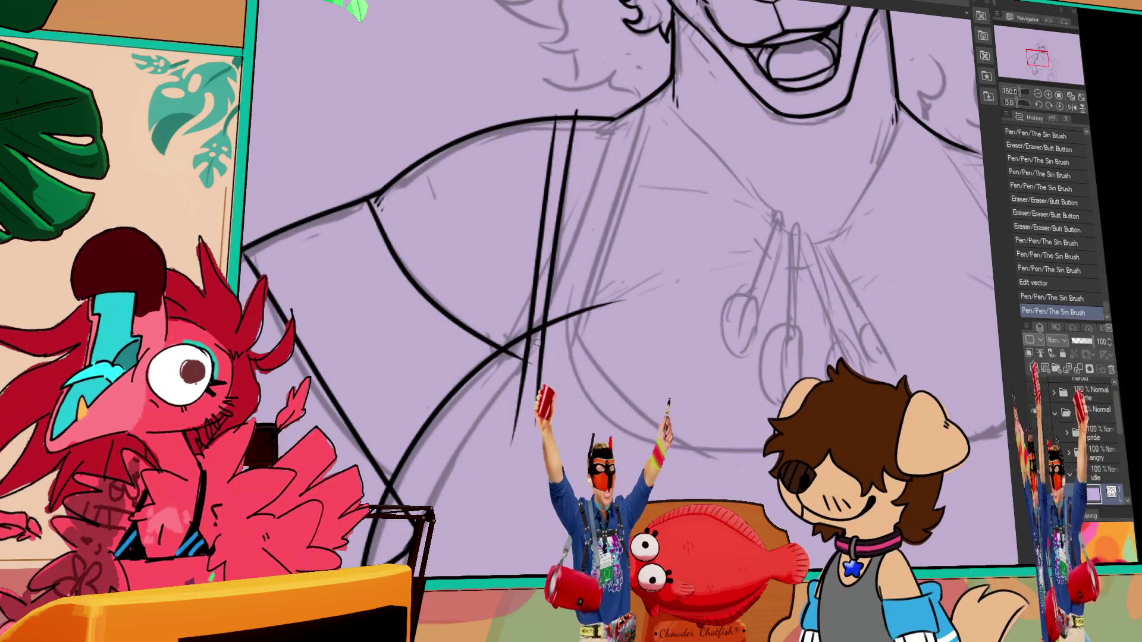
pyautogui.hotkey('ctrl', 'z')
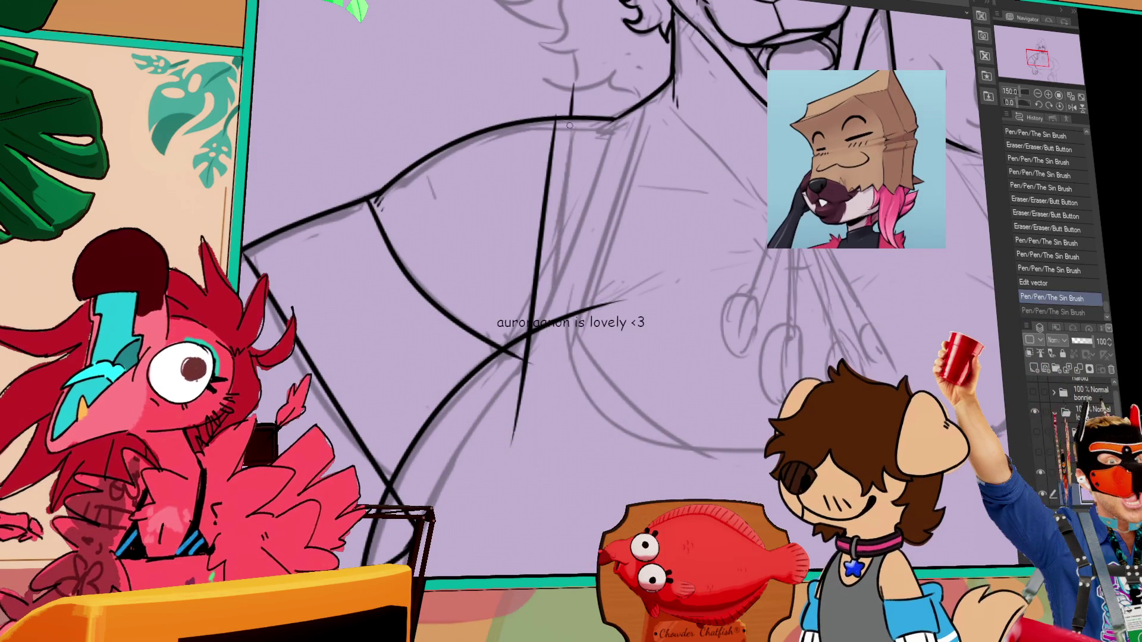
# Step: Erase the strap ends and overshooting bits where the strap and chest curves cross
pyautogui.moveTo(668, 235); pyautogui.dragTo(701, 261)
pyautogui.moveTo(584, 133); pyautogui.dragTo(602, 132)
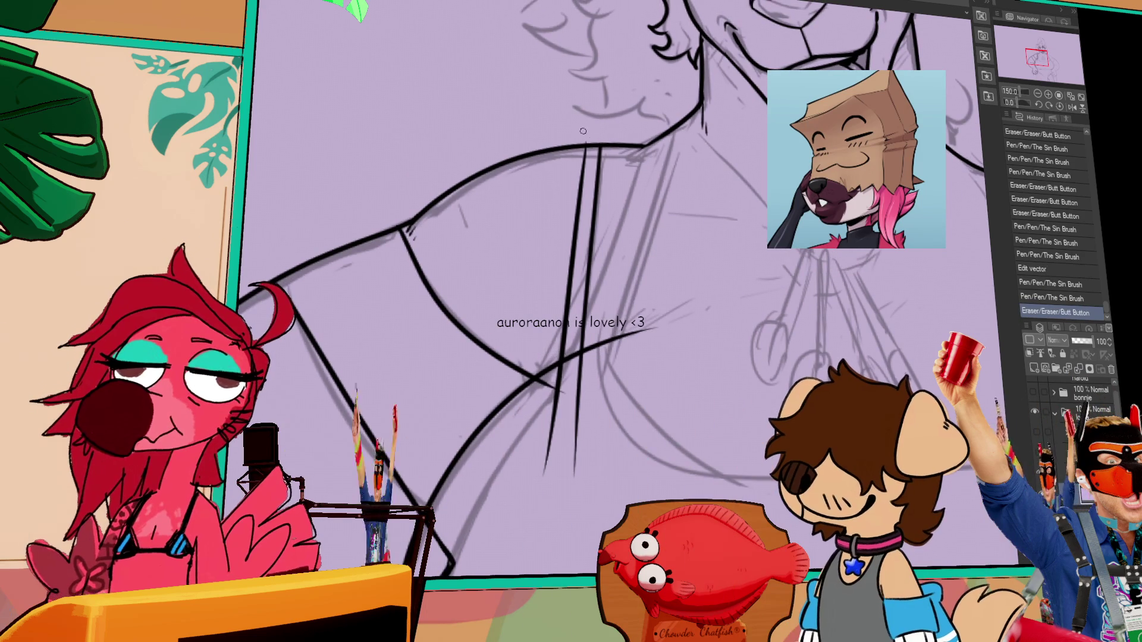
pyautogui.moveTo(562, 375)
pyautogui.mouseDown()
pyautogui.moveTo(544, 473)
pyautogui.moveTo(574, 476)
pyautogui.mouseUp()
pyautogui.moveTo(728, 274)
pyautogui.mouseDown()
pyautogui.moveTo(748, 253)
pyautogui.moveTo(602, 313)
pyautogui.moveTo(582, 166)
pyautogui.mouseUp()
pyautogui.hotkey('ctrl', 'z')
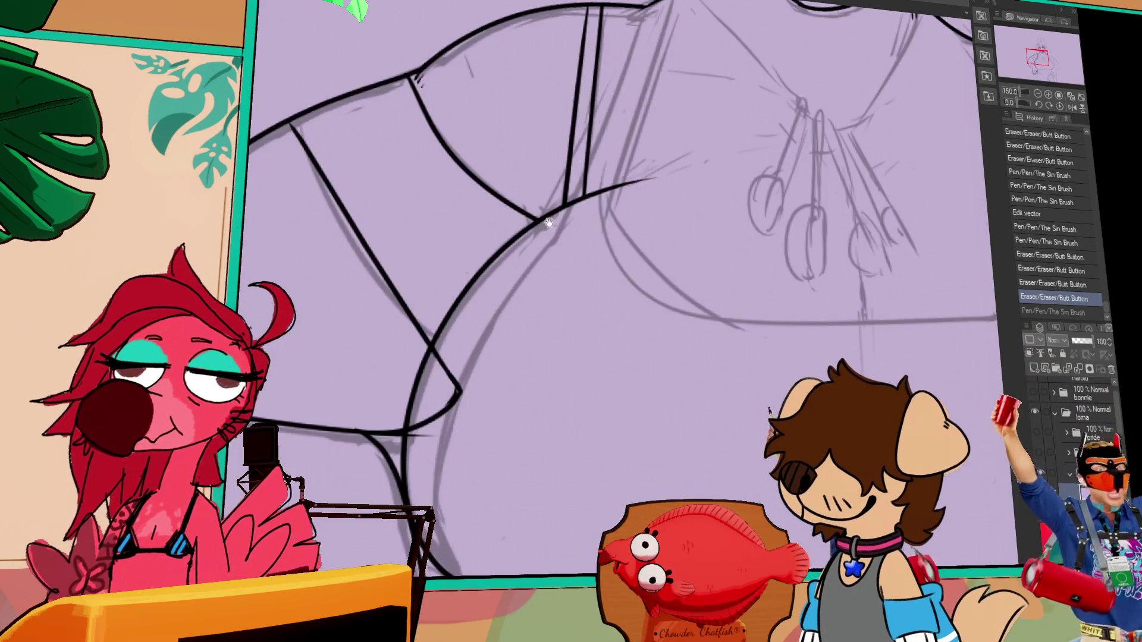
pyautogui.hotkey('ctrl', 'y')
pyautogui.moveTo(469, 472); pyautogui.dragTo(400, 287)
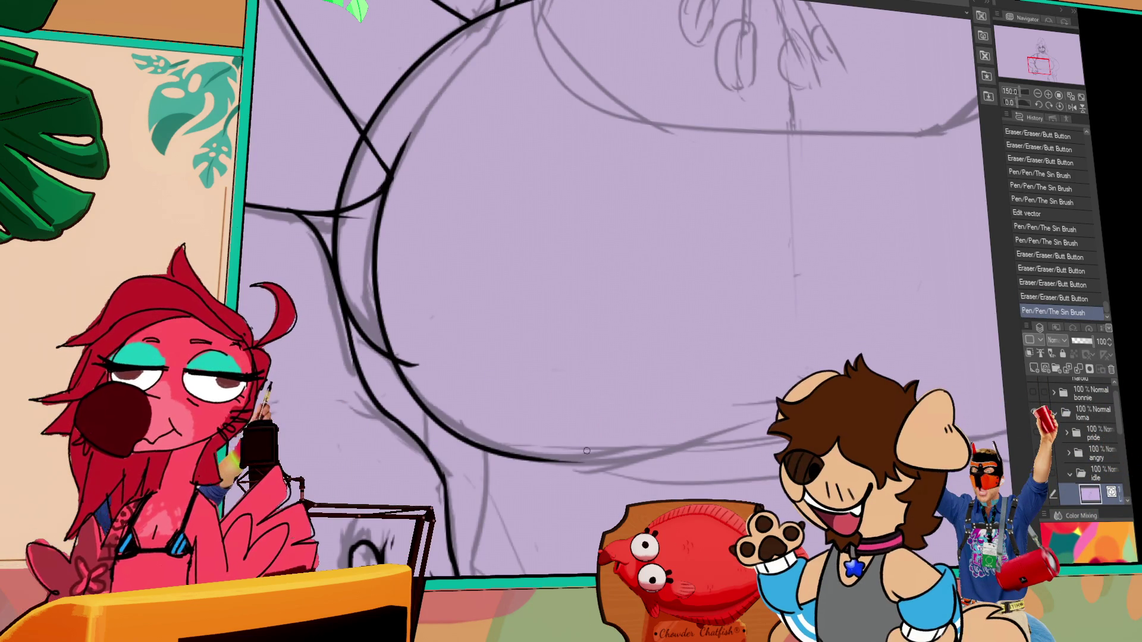
pyautogui.moveTo(650, 267); pyautogui.dragTo(668, 395)
pyautogui.click(386, 395)
pyautogui.click(389, 372)
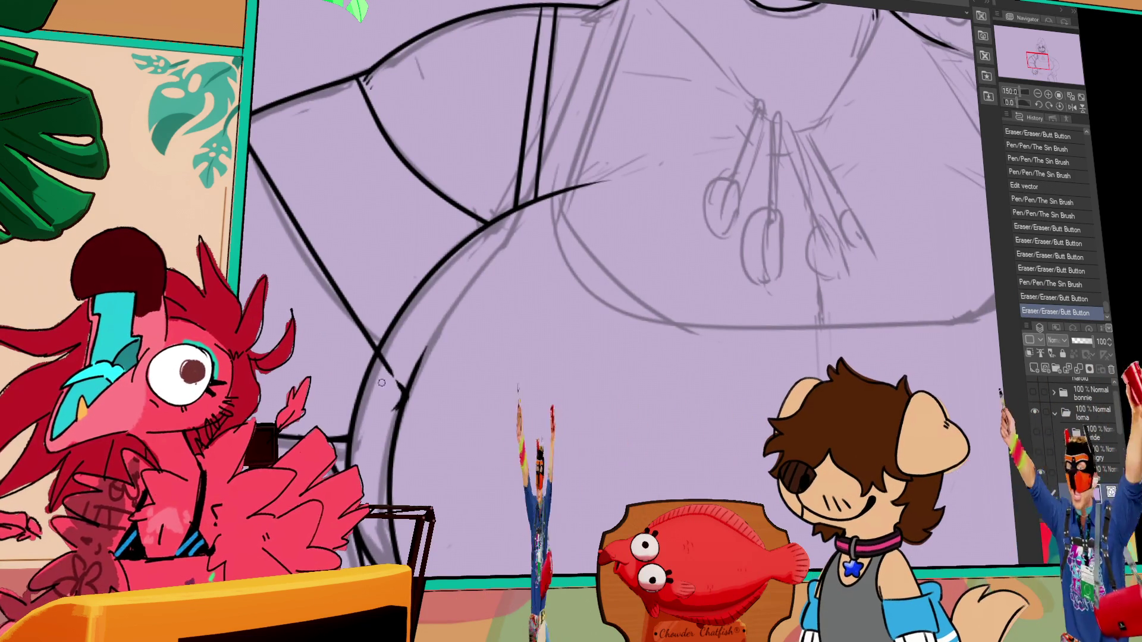
pyautogui.click(396, 412)
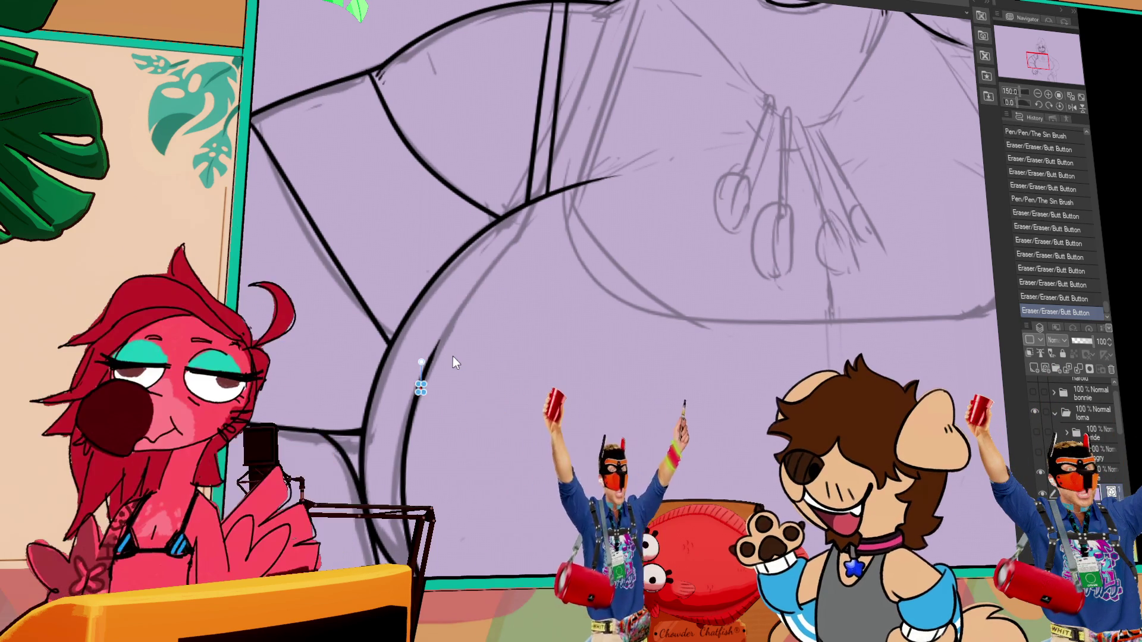
# Step: Delete and erase the small stray stroke fragments near the arm-chest join
pyautogui.press('Delete')
pyautogui.press('Delete')
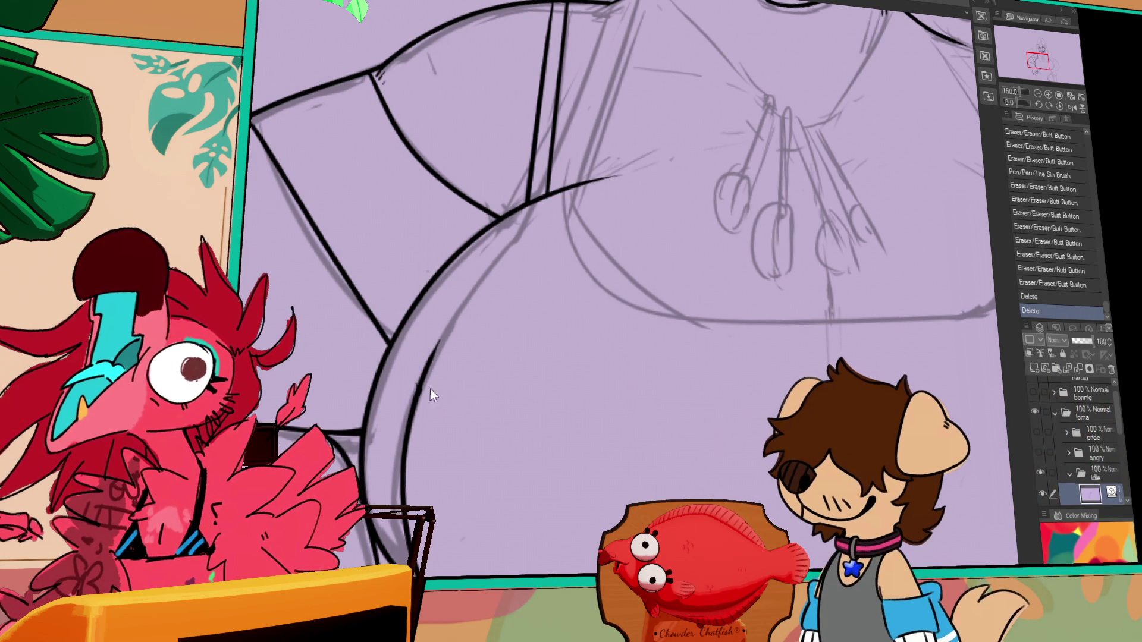
pyautogui.press('Delete')
pyautogui.press('Delete')
pyautogui.click(438, 392)
pyautogui.moveTo(440, 396); pyautogui.dragTo(511, 397)
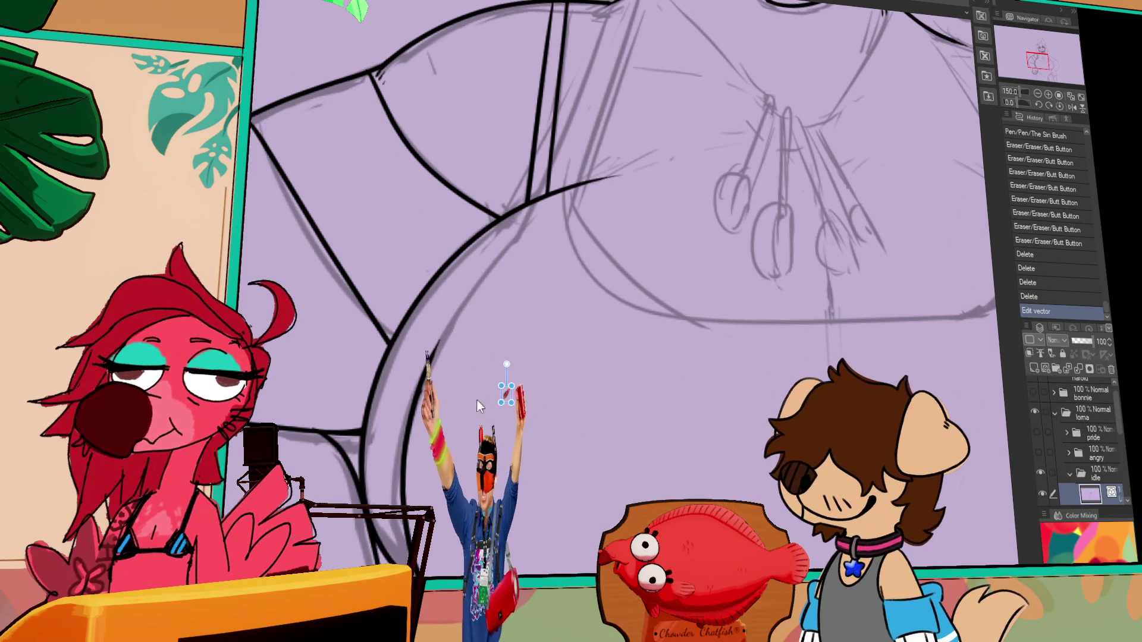
pyautogui.moveTo(423, 394); pyautogui.dragTo(444, 409)
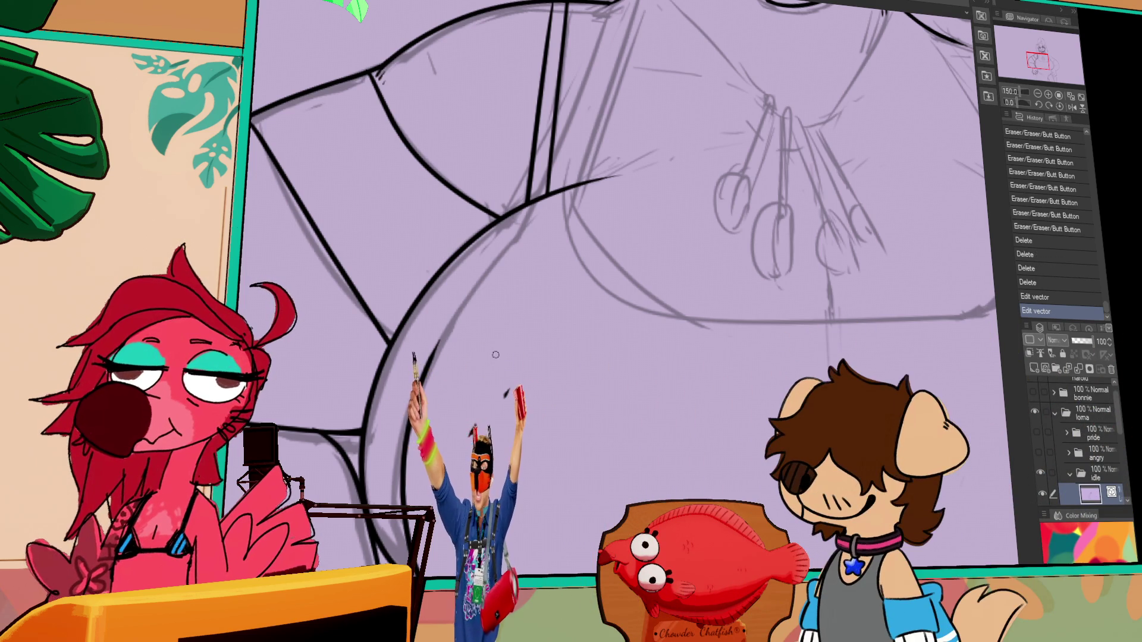
pyautogui.click(507, 395)
pyautogui.click(462, 305)
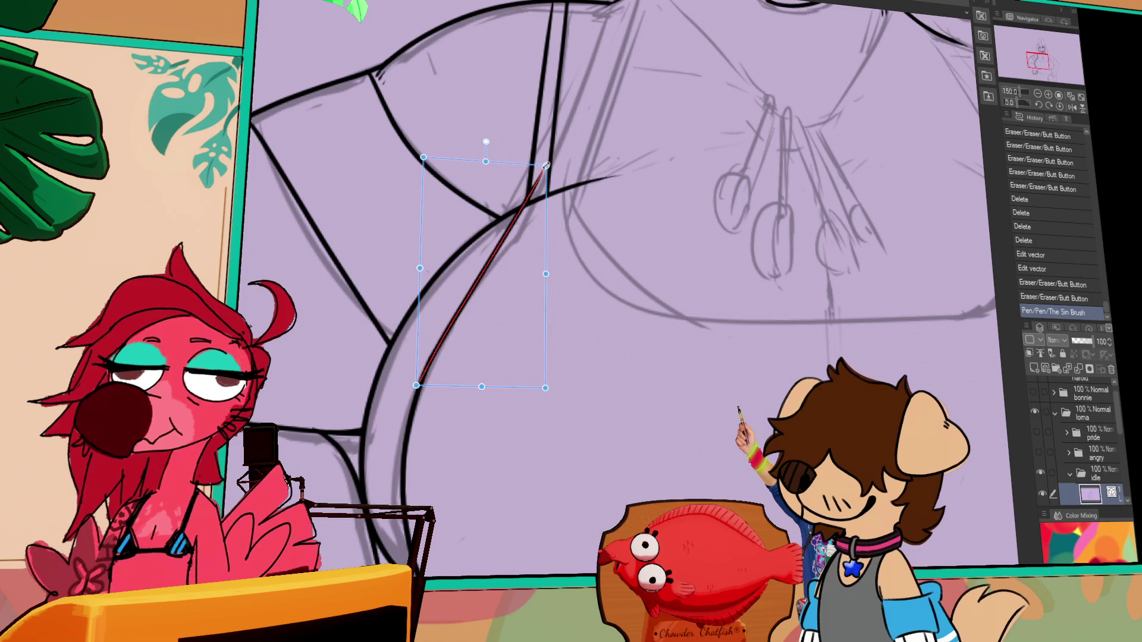
# Step: Try drawing a curve along the torso's right side, then undo it
pyautogui.scroll(5, 522, 232)
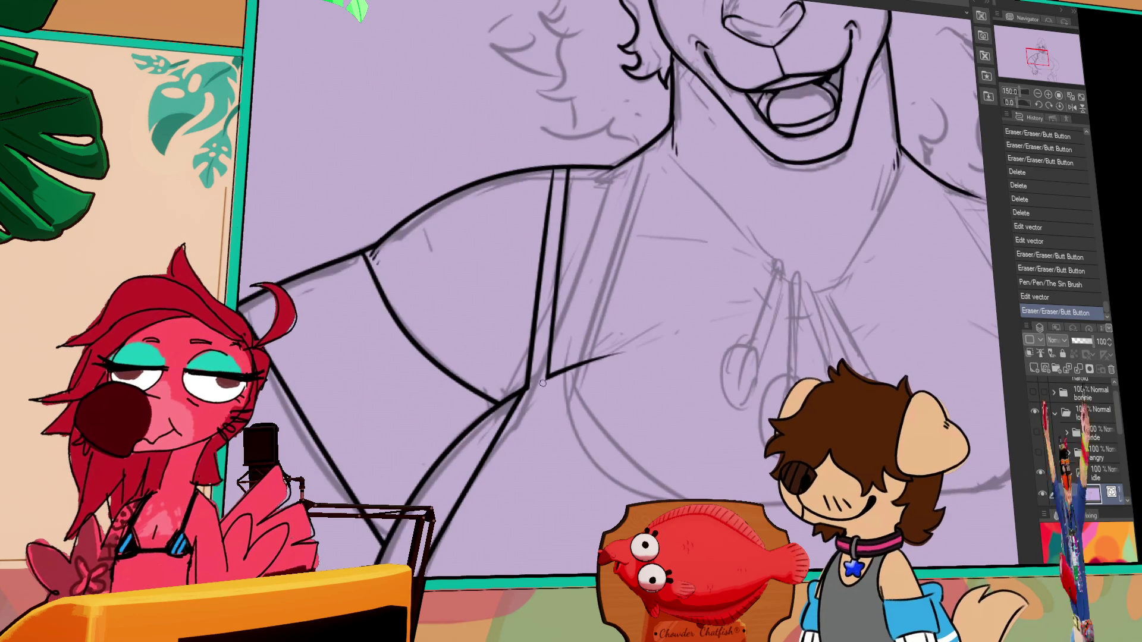
pyautogui.scroll(-2, 556, 276)
pyautogui.scroll(-5, 878, 181)
pyautogui.hotkey('ctrl', 'z')
pyautogui.hotkey('ctrl', 'z')
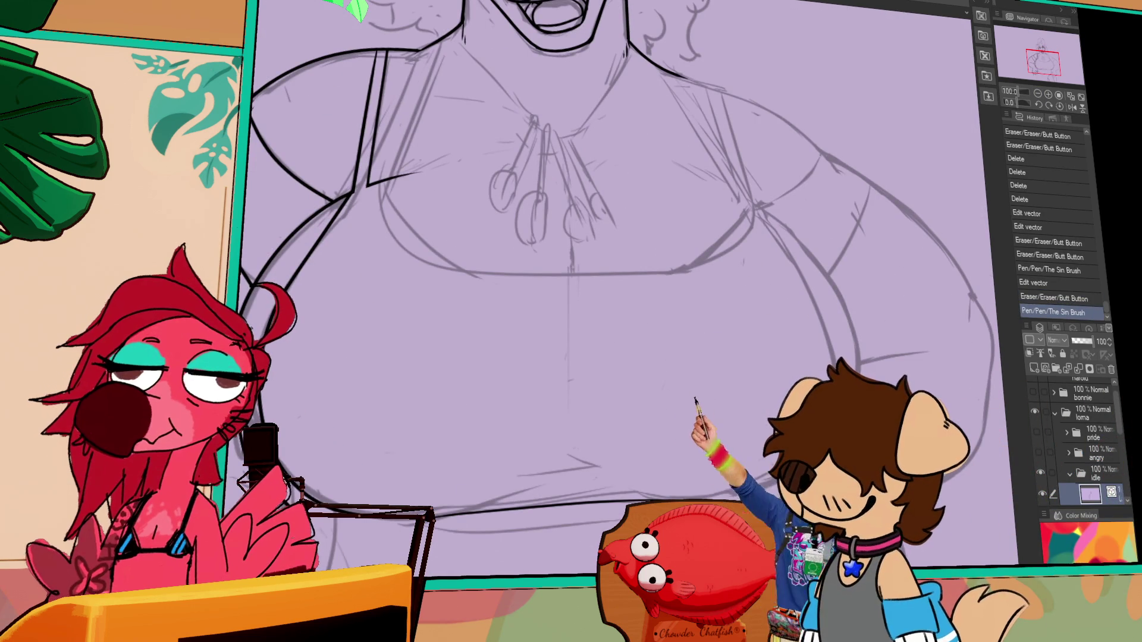
pyautogui.moveTo(746, 208); pyautogui.dragTo(825, 357)
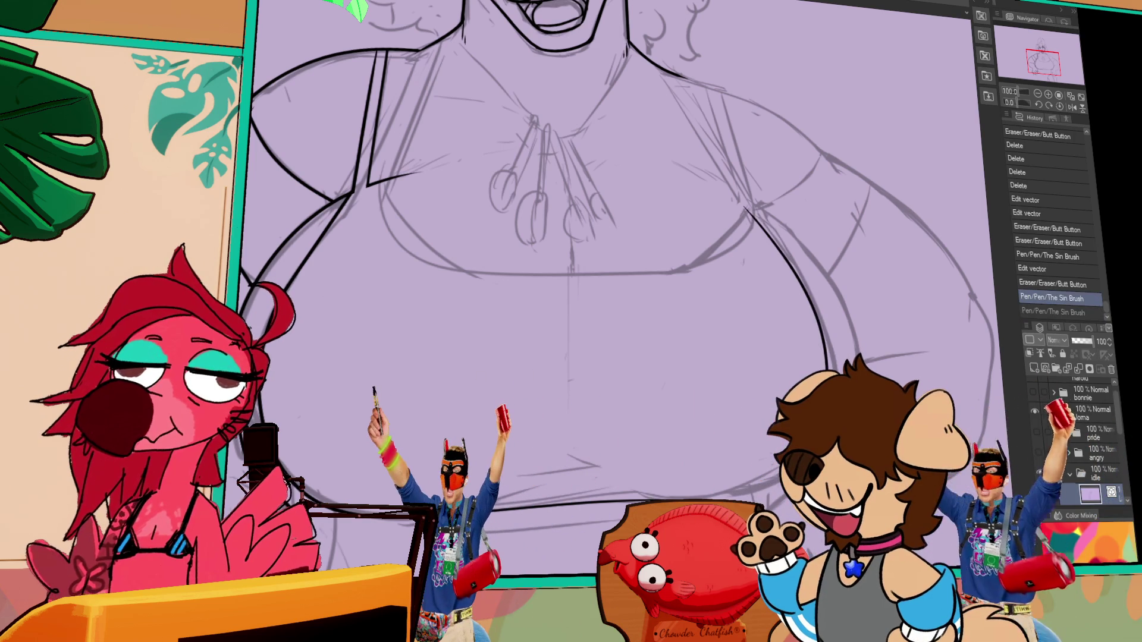
pyautogui.moveTo(748, 208); pyautogui.dragTo(838, 369)
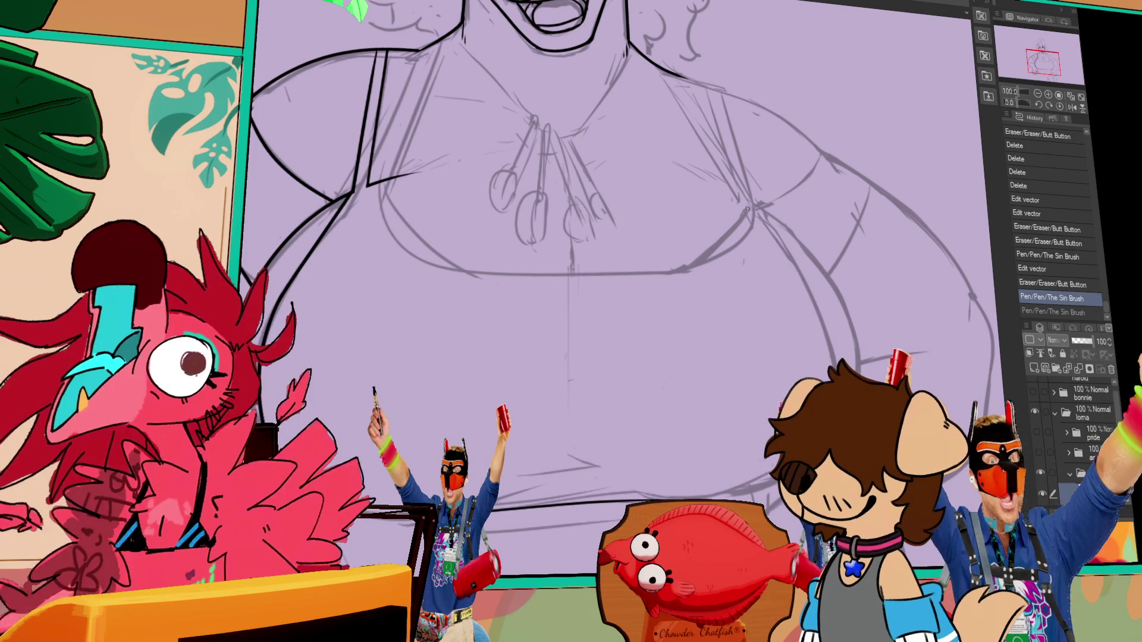
pyautogui.hotkey('ctrl', 'z')
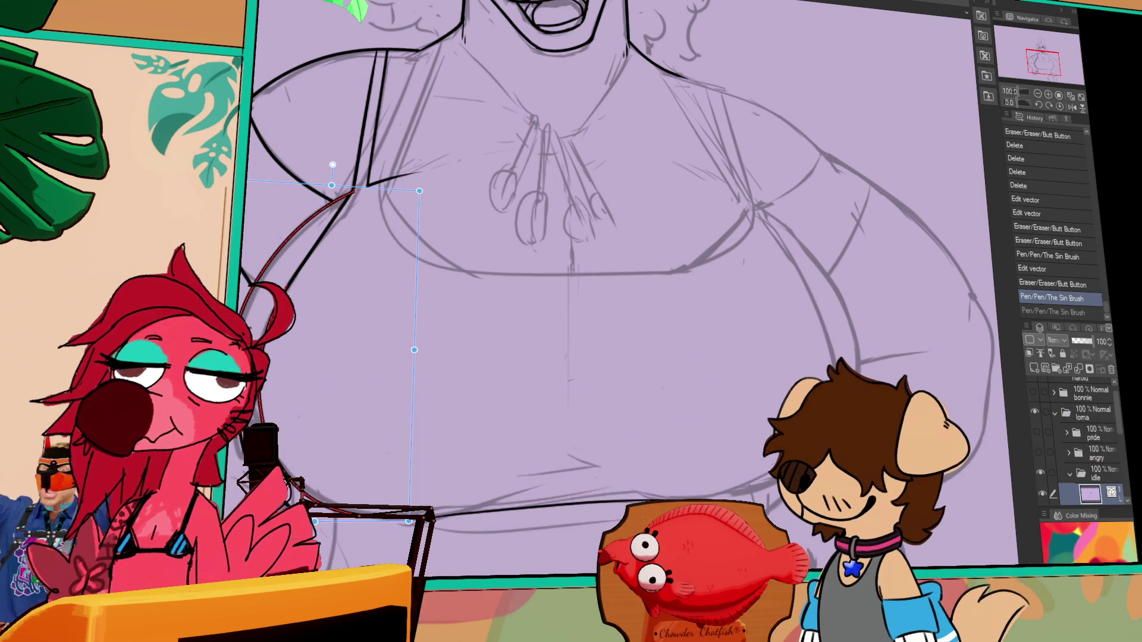
# Step: Copy the left torso curve, flip it horizontally onto the right side, and reshape it to the chest sketch
pyautogui.click(315, 431)
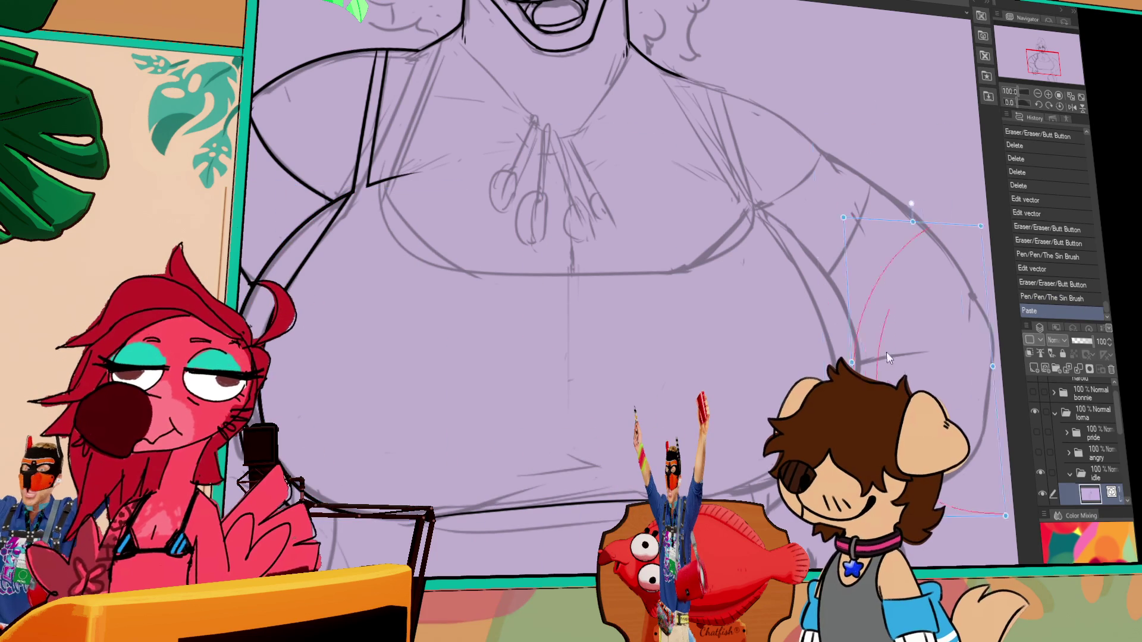
pyautogui.moveTo(892, 196); pyautogui.dragTo(707, 167)
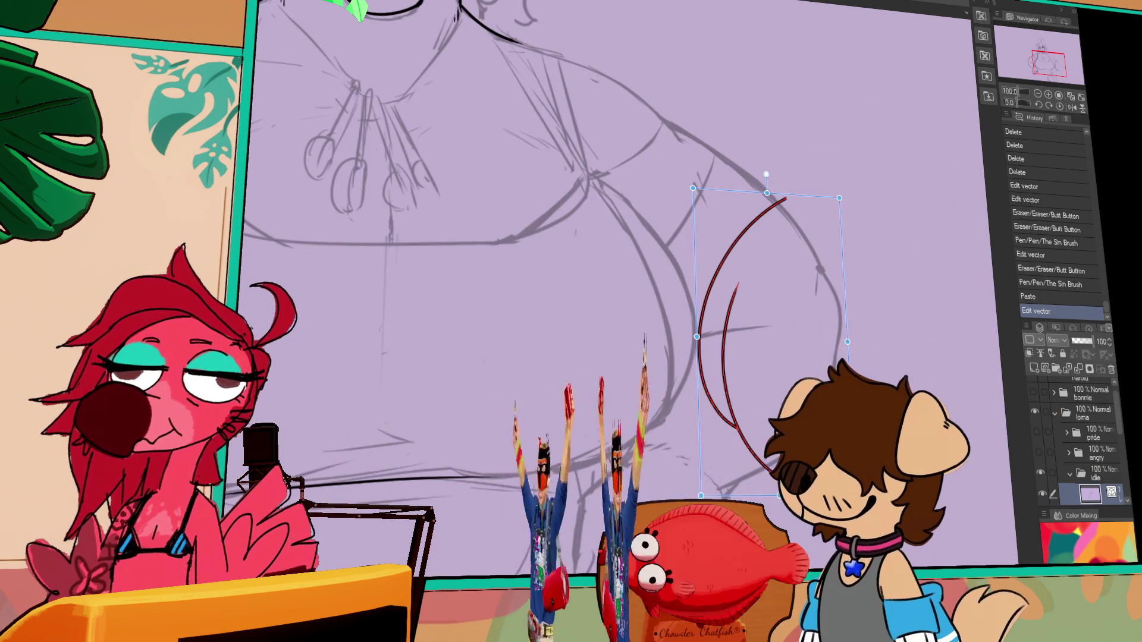
pyautogui.moveTo(860, 162)
pyautogui.mouseDown()
pyautogui.moveTo(871, 370)
pyautogui.moveTo(839, 394)
pyautogui.moveTo(728, 378)
pyautogui.mouseUp()
pyautogui.hotkey('ctrl', 't')
pyautogui.press('h')
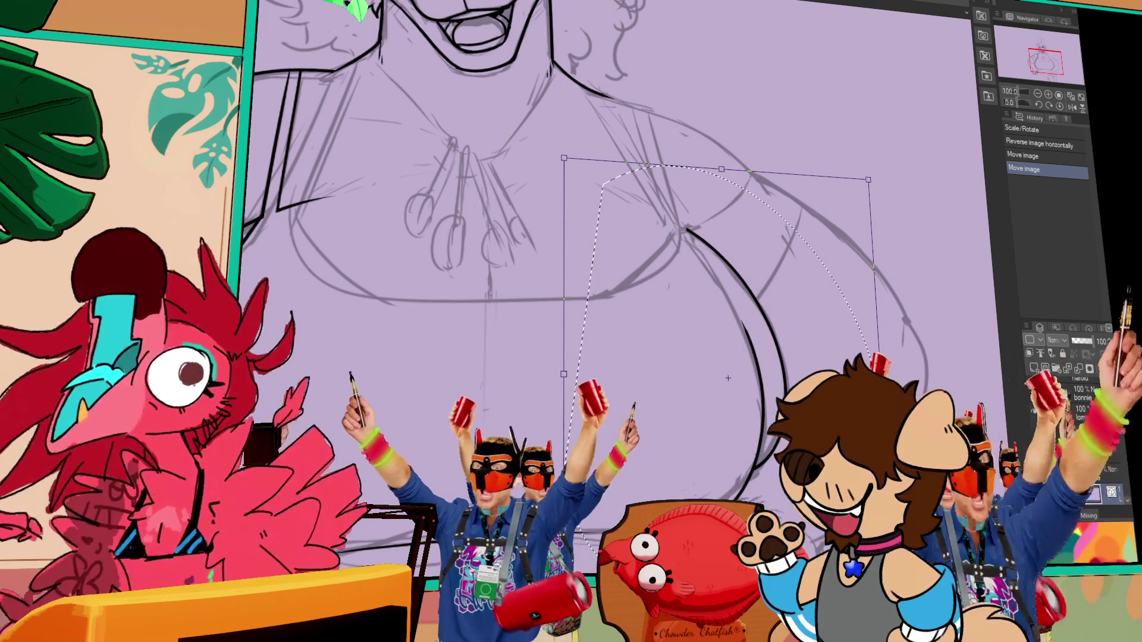
pyautogui.press('Return')
pyautogui.hotkey('ctrl', 'shift', 'd')
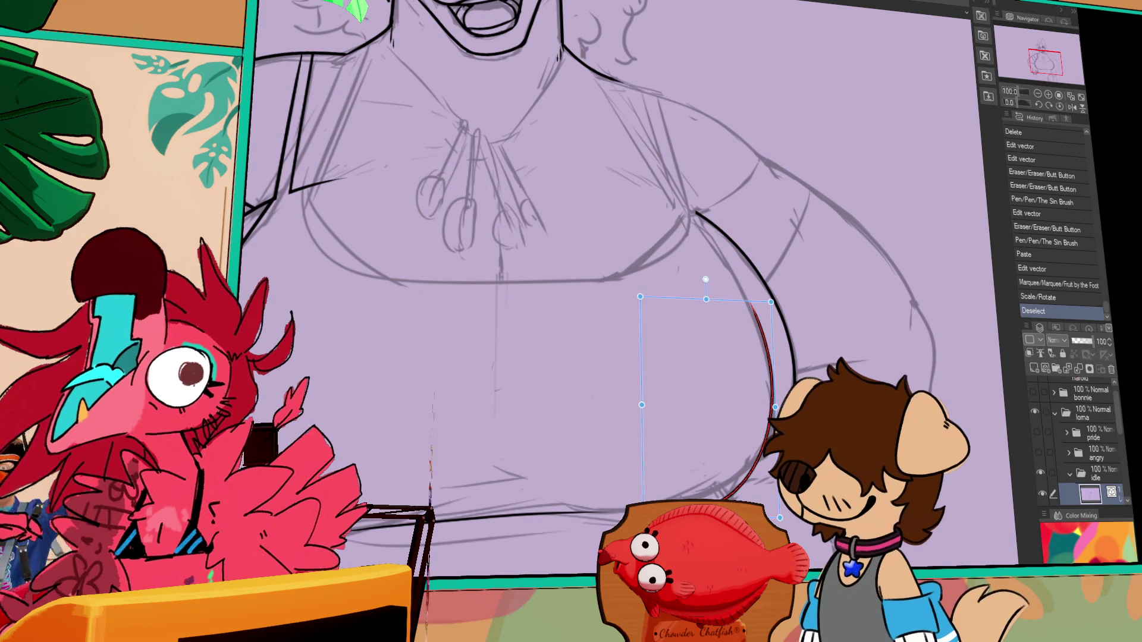
pyautogui.moveTo(734, 410); pyautogui.dragTo(751, 457)
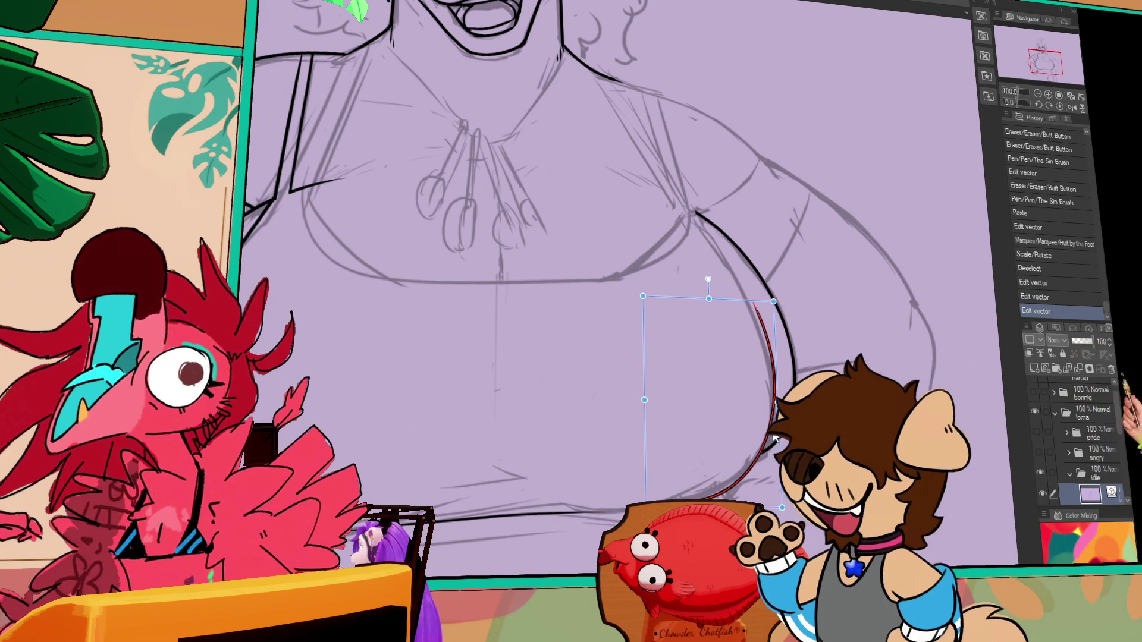
pyautogui.moveTo(770, 431)
pyautogui.mouseDown()
pyautogui.moveTo(653, 496)
pyautogui.moveTo(753, 384)
pyautogui.mouseUp()
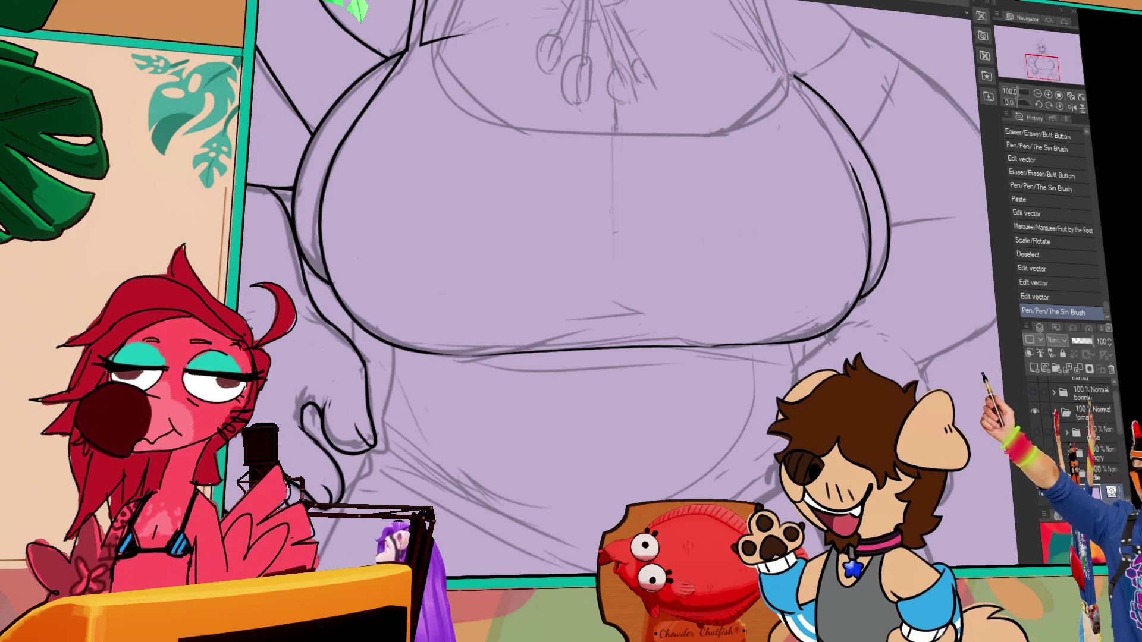
# Step: Ink small fingertip strokes on the hand below the chest at left, redrawing one undone stroke
pyautogui.click(357, 446)
pyautogui.click(323, 390)
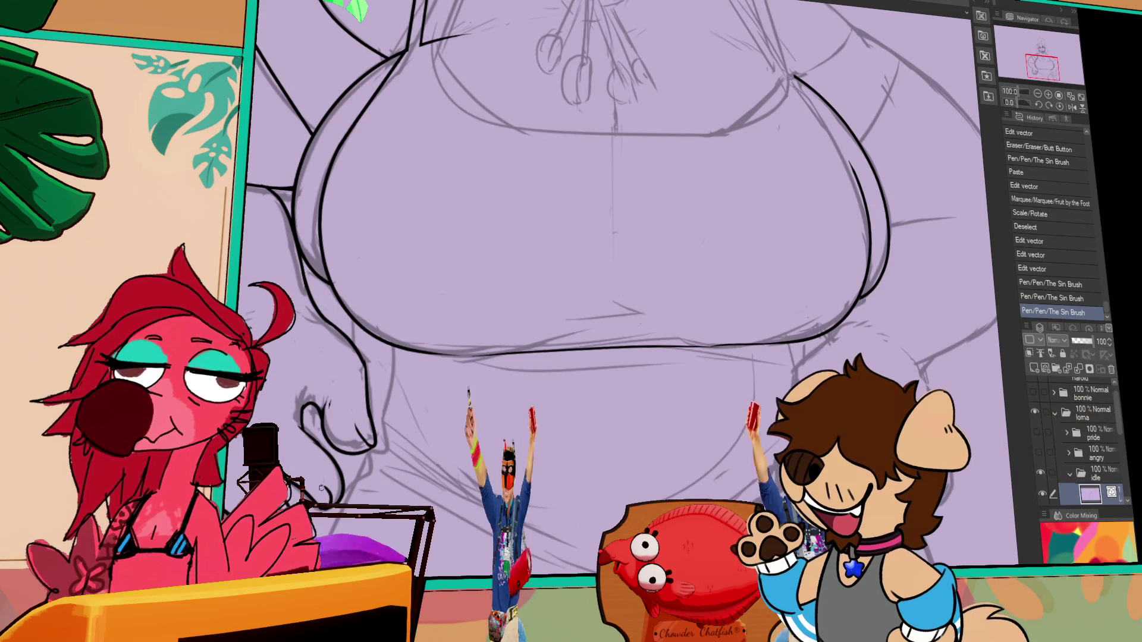
pyautogui.click(357, 424)
pyautogui.click(357, 425)
pyautogui.click(359, 429)
pyautogui.click(361, 434)
pyautogui.click(361, 434)
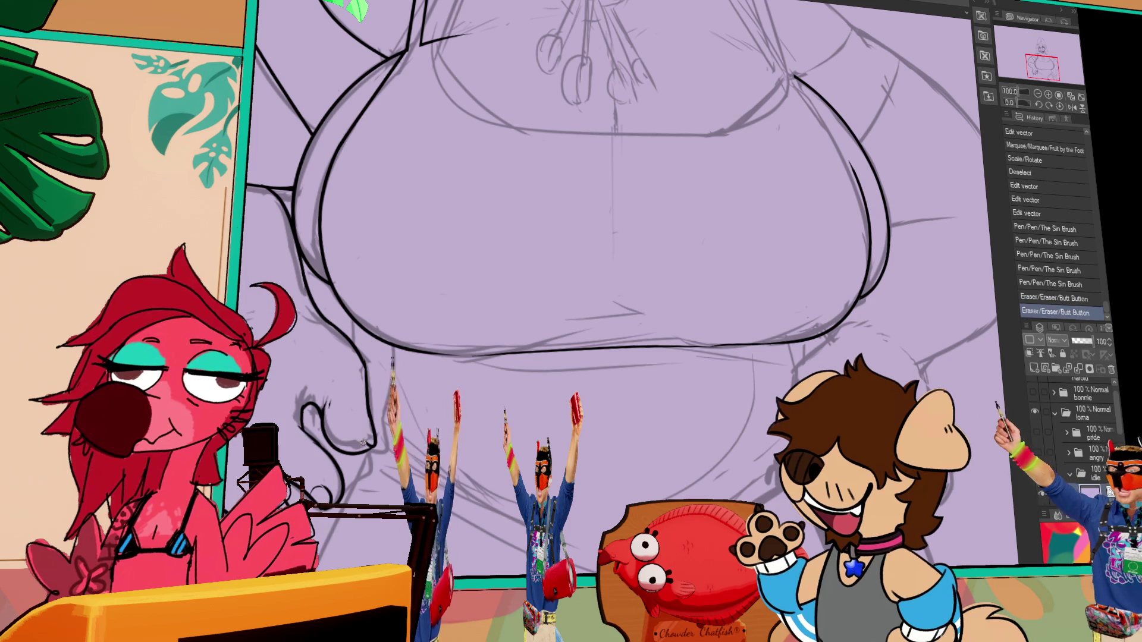
pyautogui.click(361, 435)
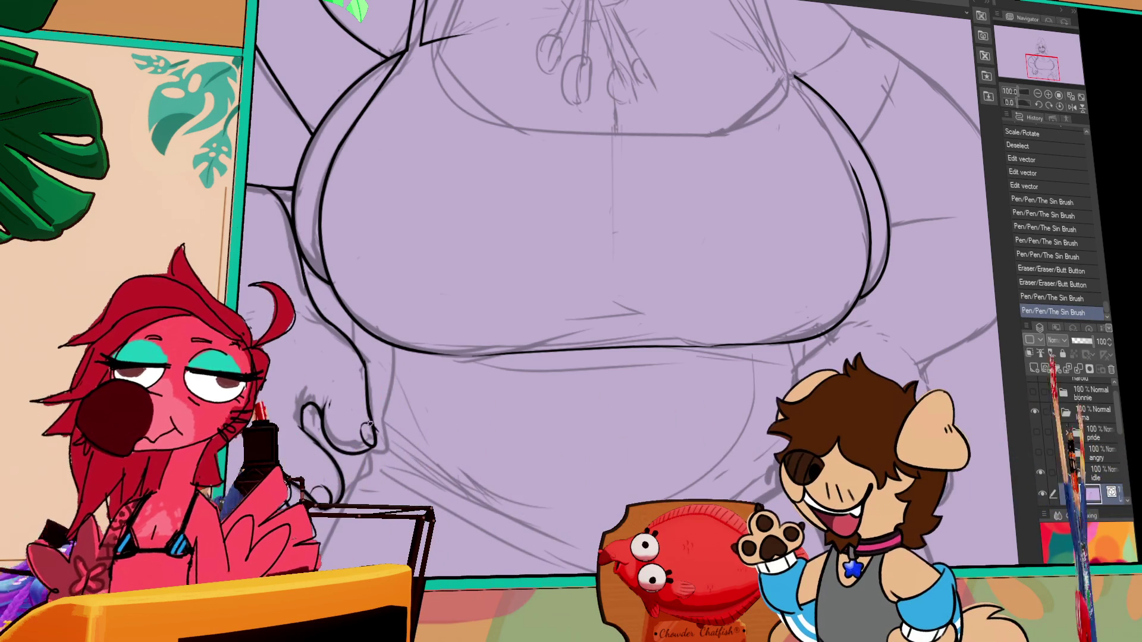
pyautogui.click(359, 427)
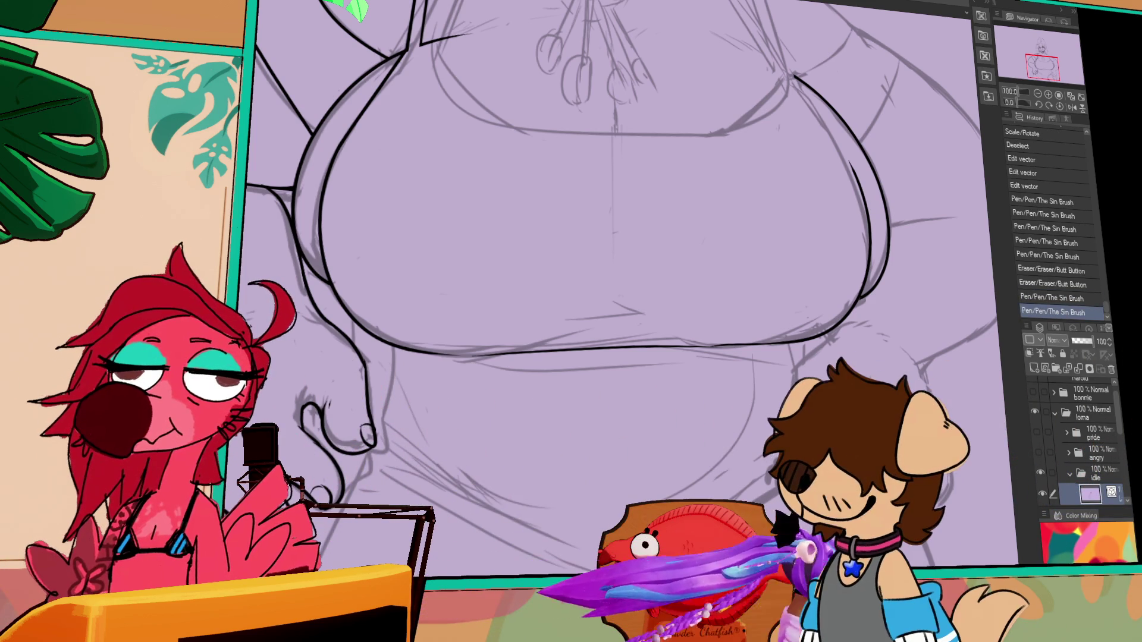
pyautogui.hotkey('ctrl', 'z')
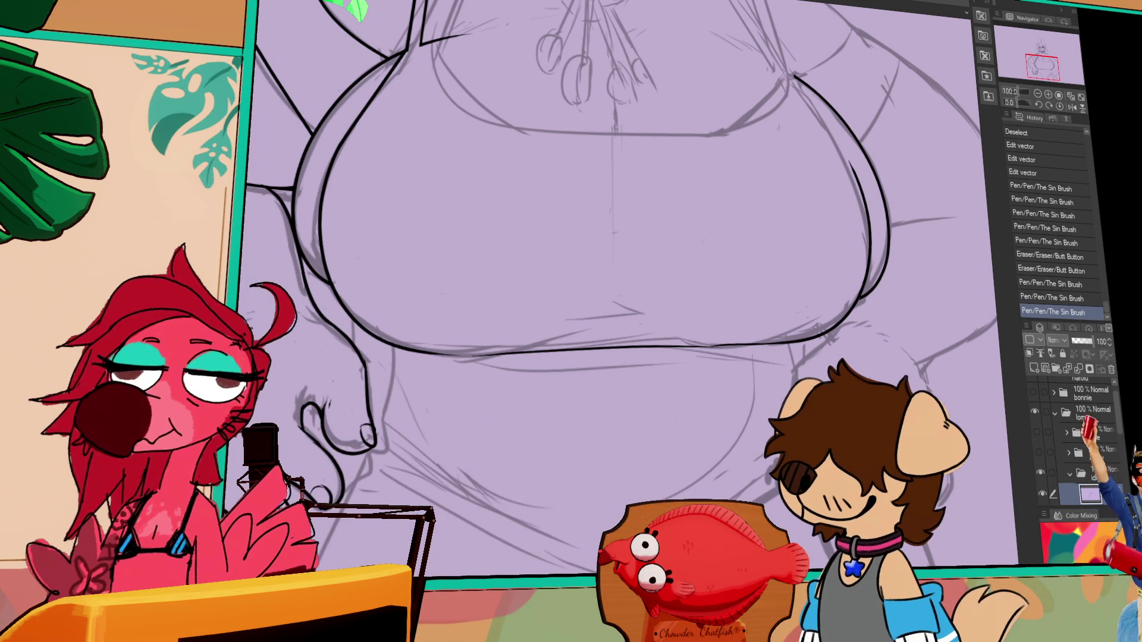
pyautogui.click(359, 427)
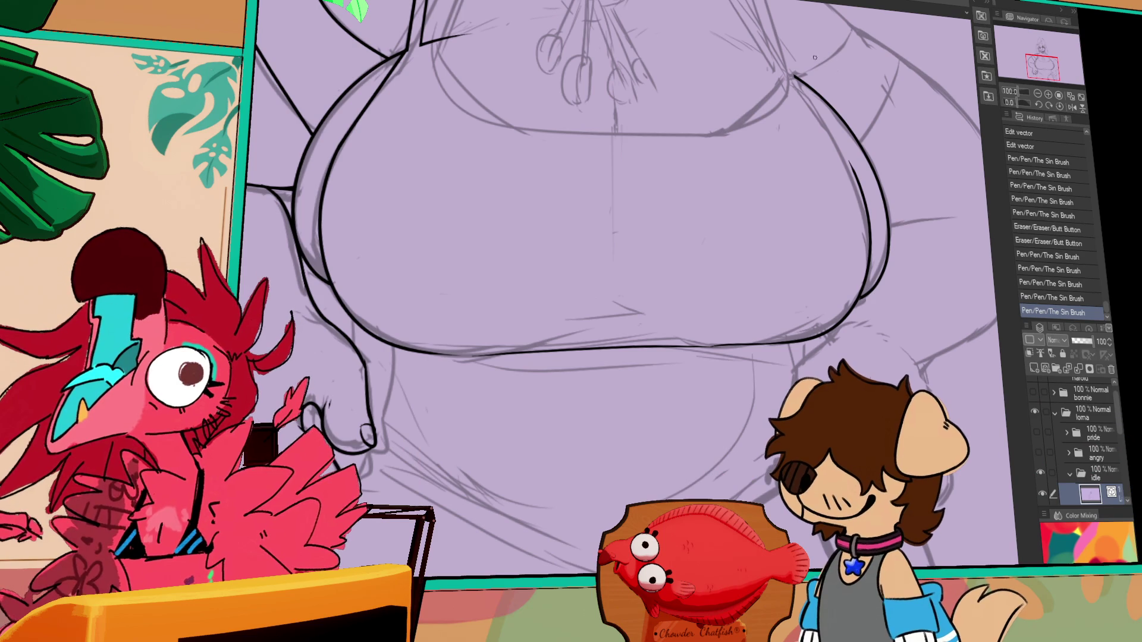
pyautogui.scroll(5, 818, 181)
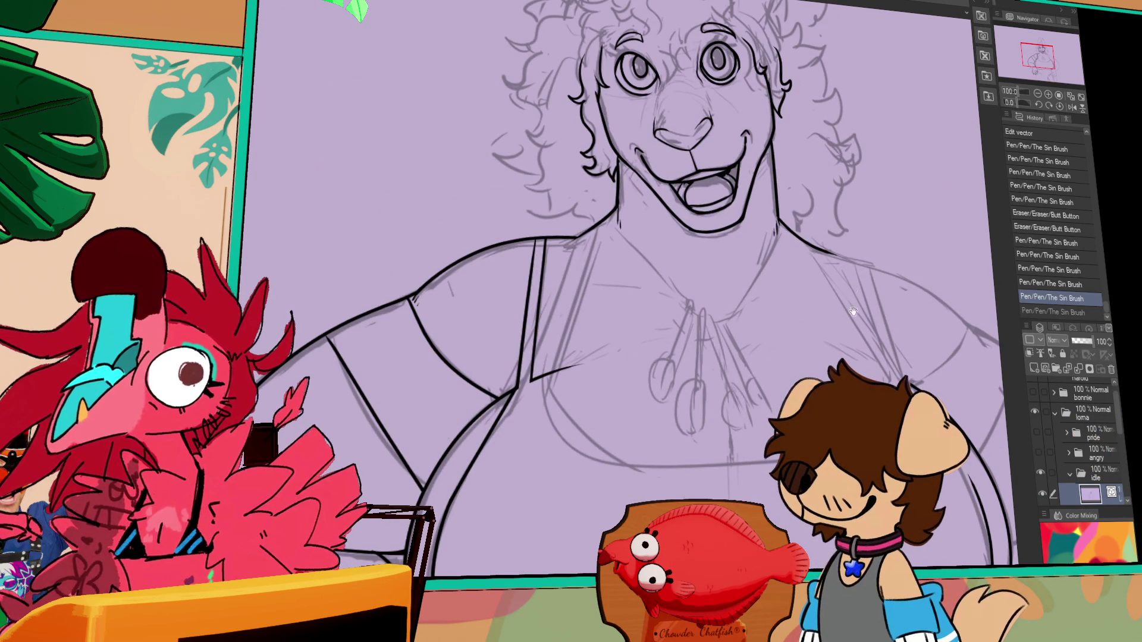
# Step: Undo two strokes, then select and reshape the curve under the chest
pyautogui.moveTo(852, 291); pyautogui.dragTo(859, 269)
pyautogui.hotkey('ctrl', 'z')
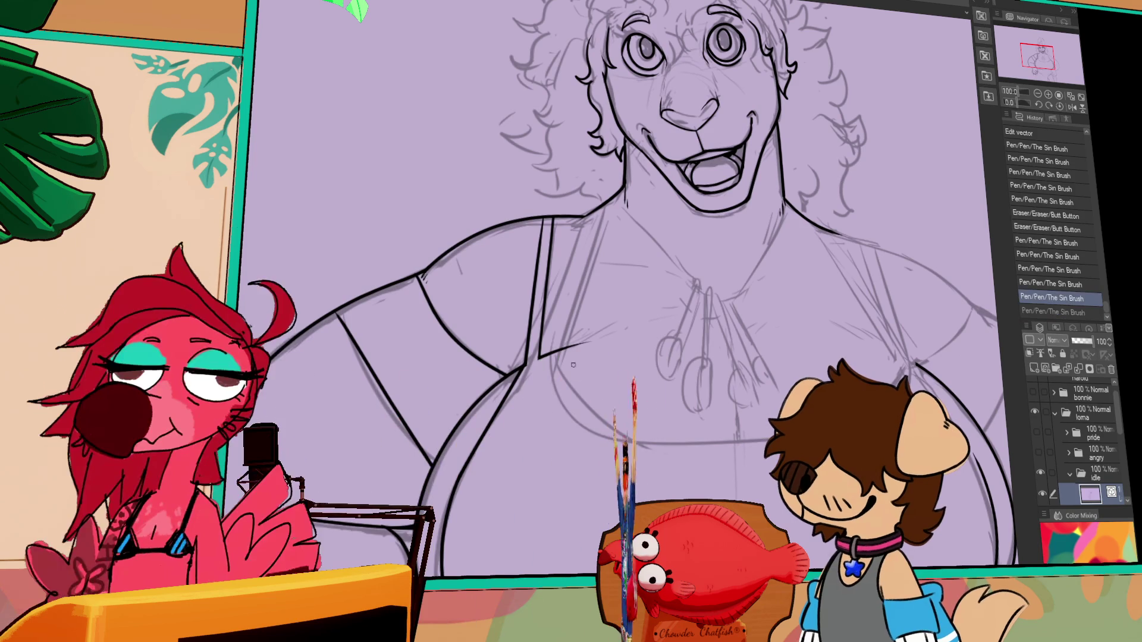
pyautogui.moveTo(764, 392); pyautogui.dragTo(740, 359)
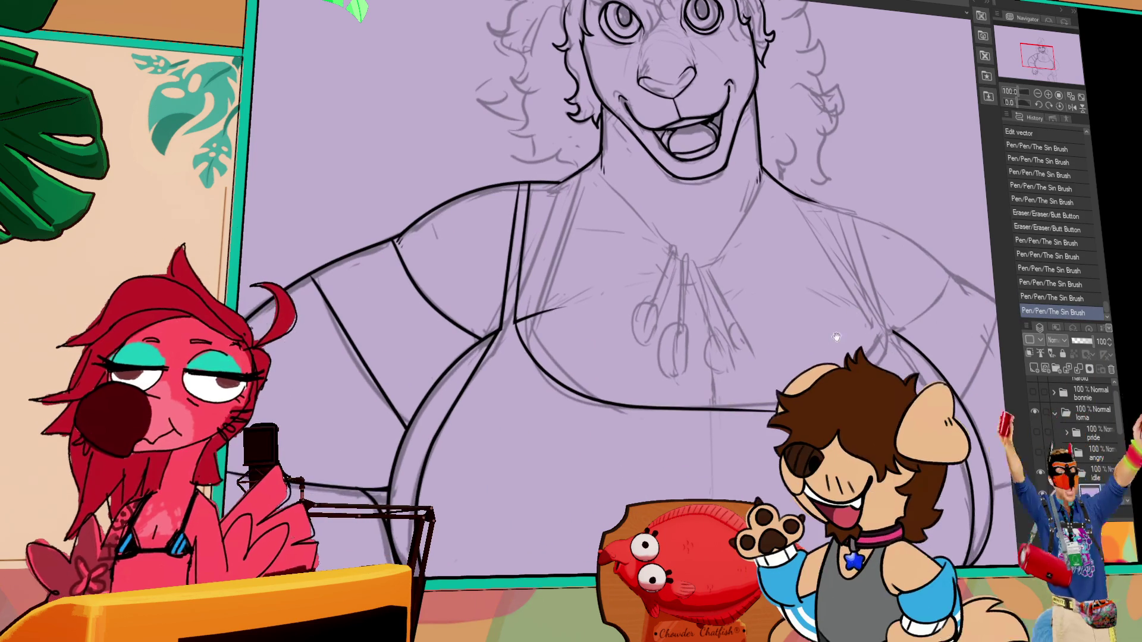
pyautogui.moveTo(785, 401); pyautogui.dragTo(775, 400)
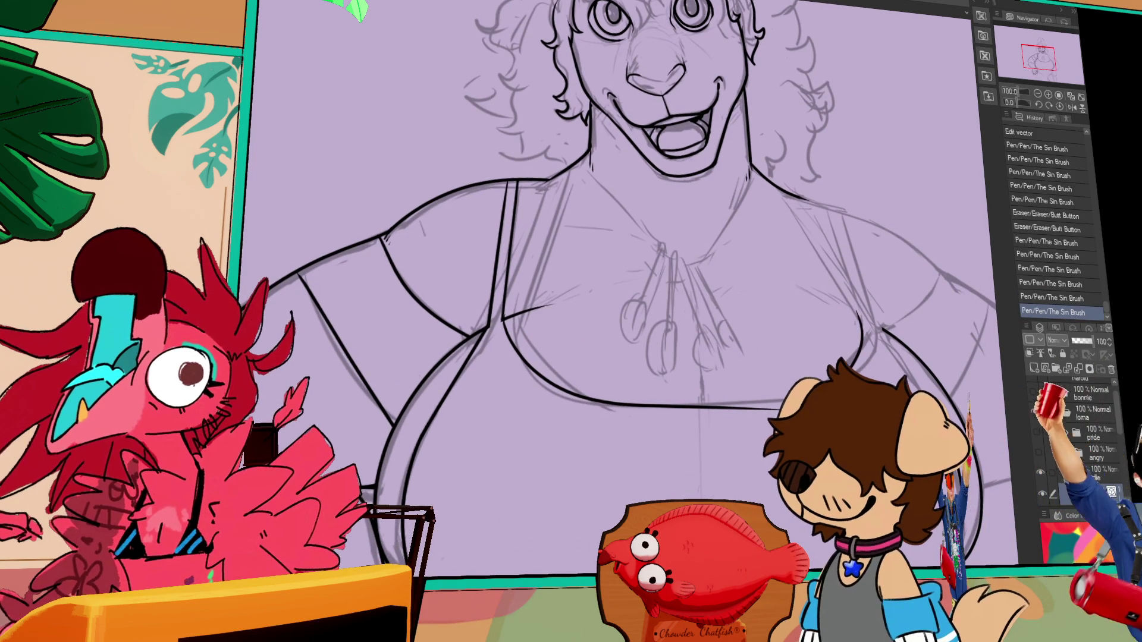
pyautogui.hotkey('ctrl', 'z')
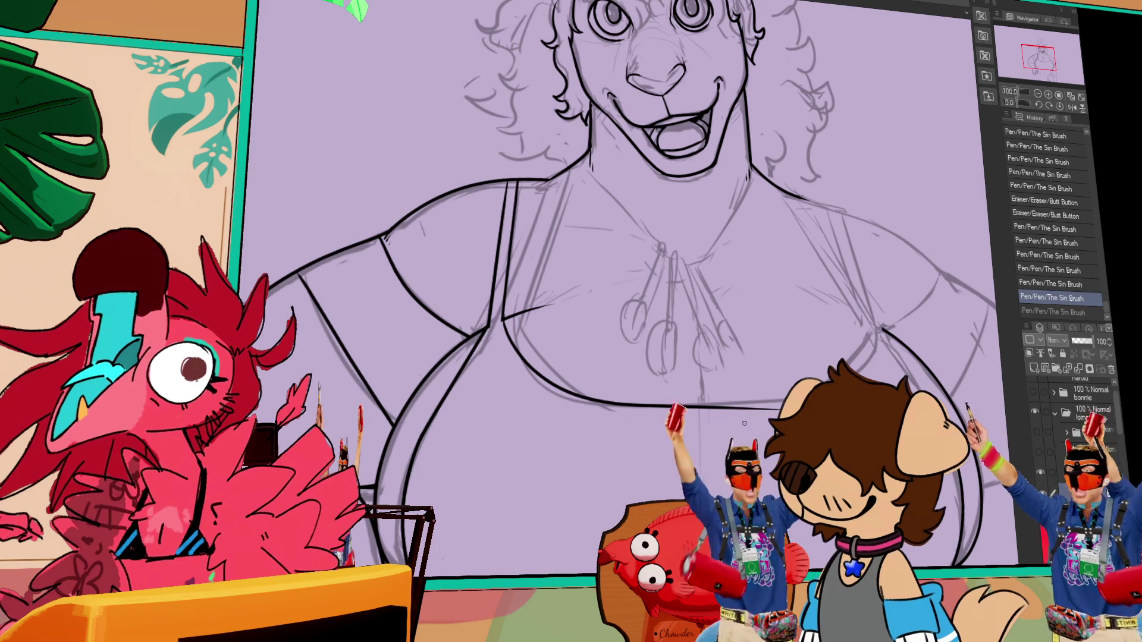
pyautogui.keyDown('ctrl'); pyautogui.click(725, 404); pyautogui.keyUp('ctrl')
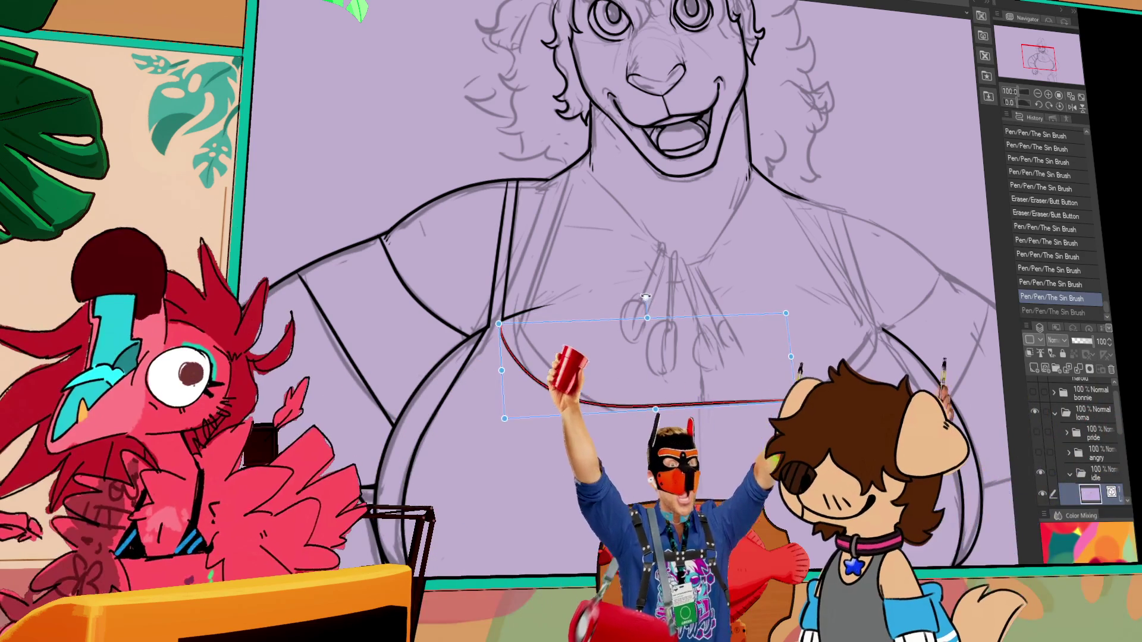
pyautogui.moveTo(704, 408); pyautogui.dragTo(711, 403)
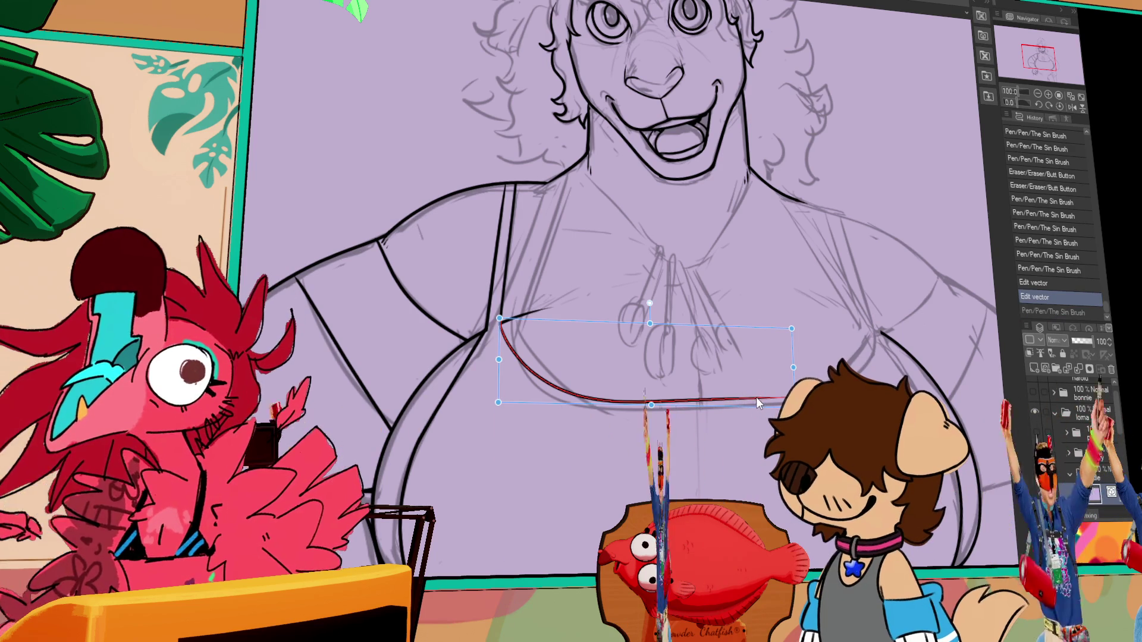
# Step: Paste a copy of the under-chest curve above the chest, then flip and rotate it into the neckline arc
pyautogui.hotkey('ctrl', 'v')
pyautogui.moveTo(755, 398)
pyautogui.mouseDown()
pyautogui.moveTo(935, 329)
pyautogui.moveTo(892, 327)
pyautogui.mouseUp()
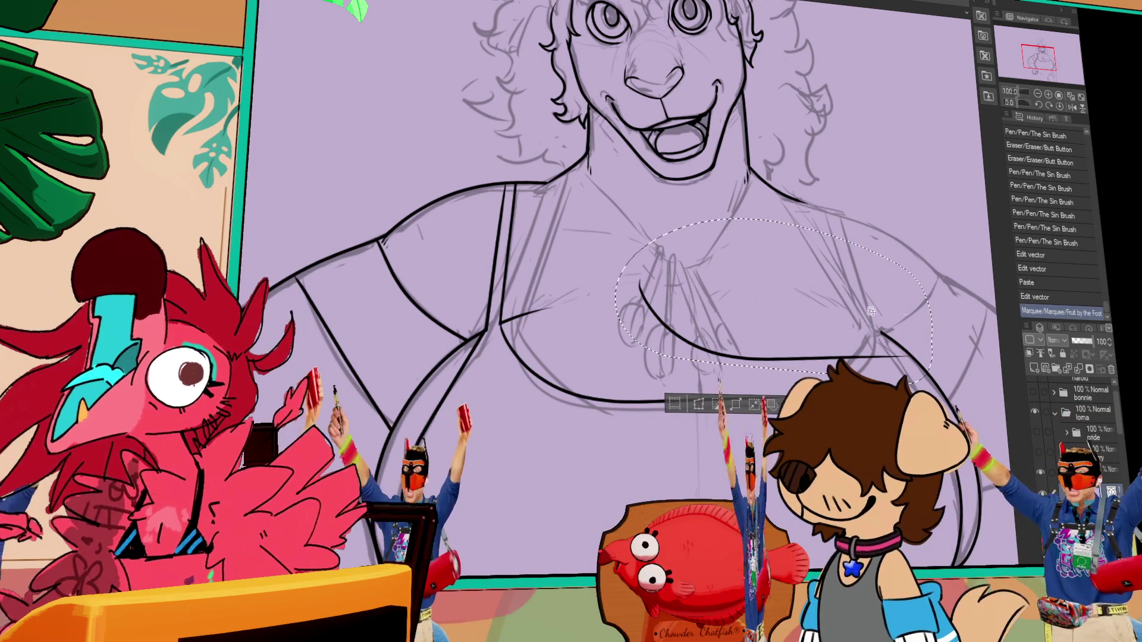
pyautogui.hotkey('ctrl', 'd')
pyautogui.moveTo(819, 376); pyautogui.dragTo(747, 308)
pyautogui.moveTo(571, 195)
pyautogui.mouseDown()
pyautogui.moveTo(869, 278)
pyautogui.moveTo(929, 310)
pyautogui.moveTo(915, 283)
pyautogui.mouseUp()
pyautogui.hotkey('ctrl', 't')
pyautogui.moveTo(863, 337); pyautogui.dragTo(862, 327)
pyautogui.moveTo(863, 327); pyautogui.dragTo(877, 356)
pyautogui.press('Return')
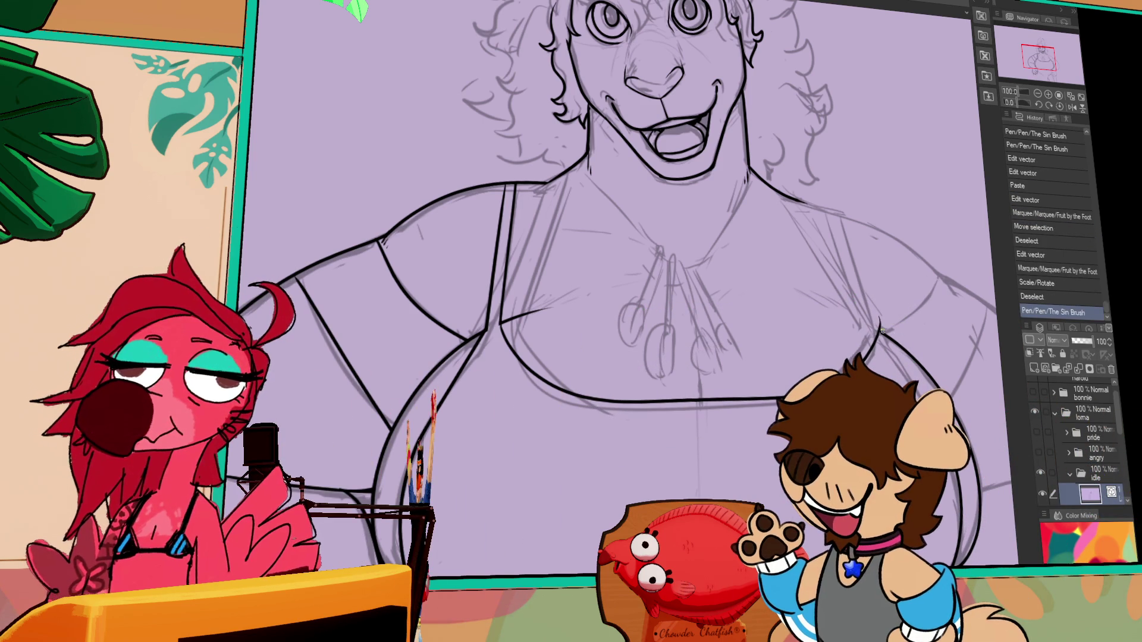
pyautogui.moveTo(890, 311); pyautogui.dragTo(823, 278)
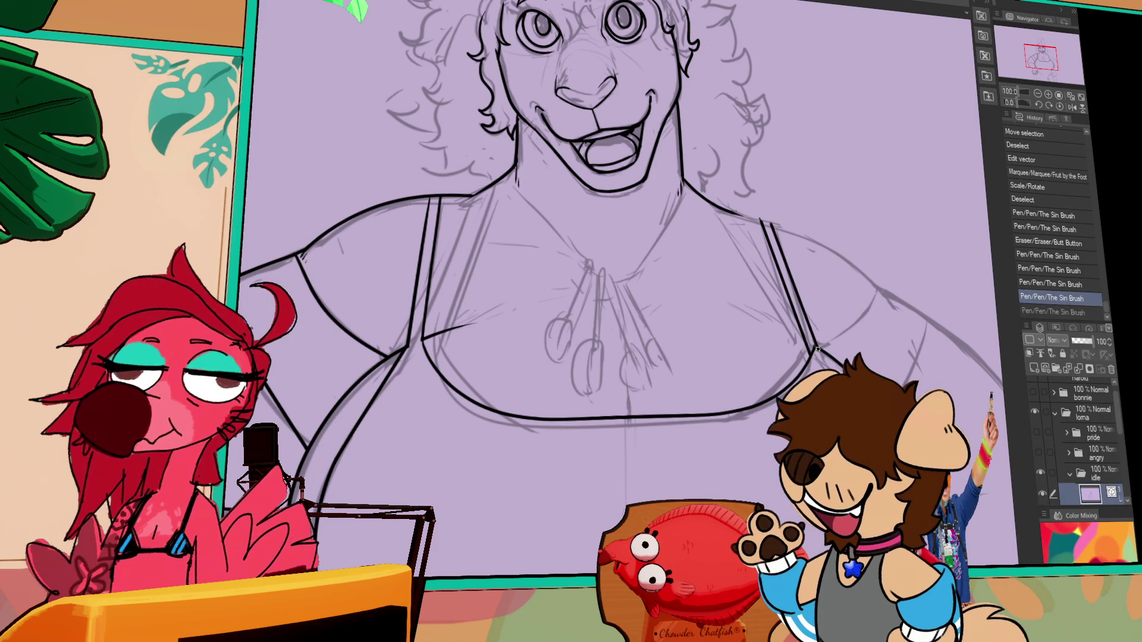
# Step: Erase the small mark at the strap end and undo a trial pen stroke beside it
pyautogui.moveTo(811, 348); pyautogui.dragTo(810, 342)
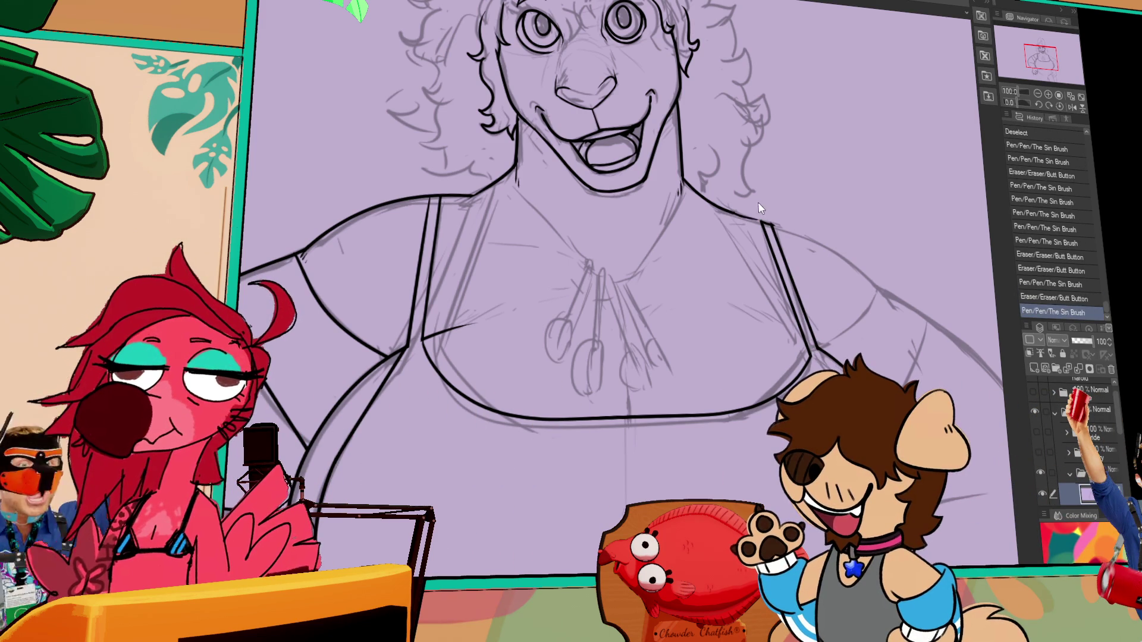
pyautogui.moveTo(790, 223); pyautogui.dragTo(854, 277)
pyautogui.hotkey('ctrl', 'z')
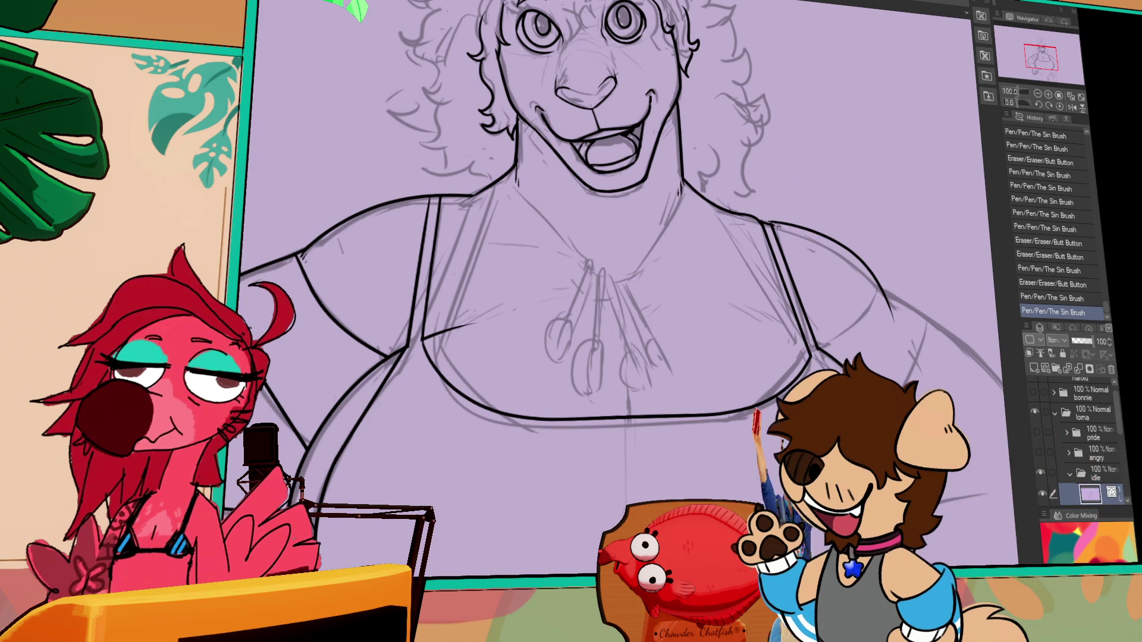
pyautogui.moveTo(743, 258); pyautogui.dragTo(744, 327)
pyautogui.moveTo(746, 250)
pyautogui.mouseDown()
pyautogui.moveTo(786, 278)
pyautogui.moveTo(800, 312)
pyautogui.mouseUp()
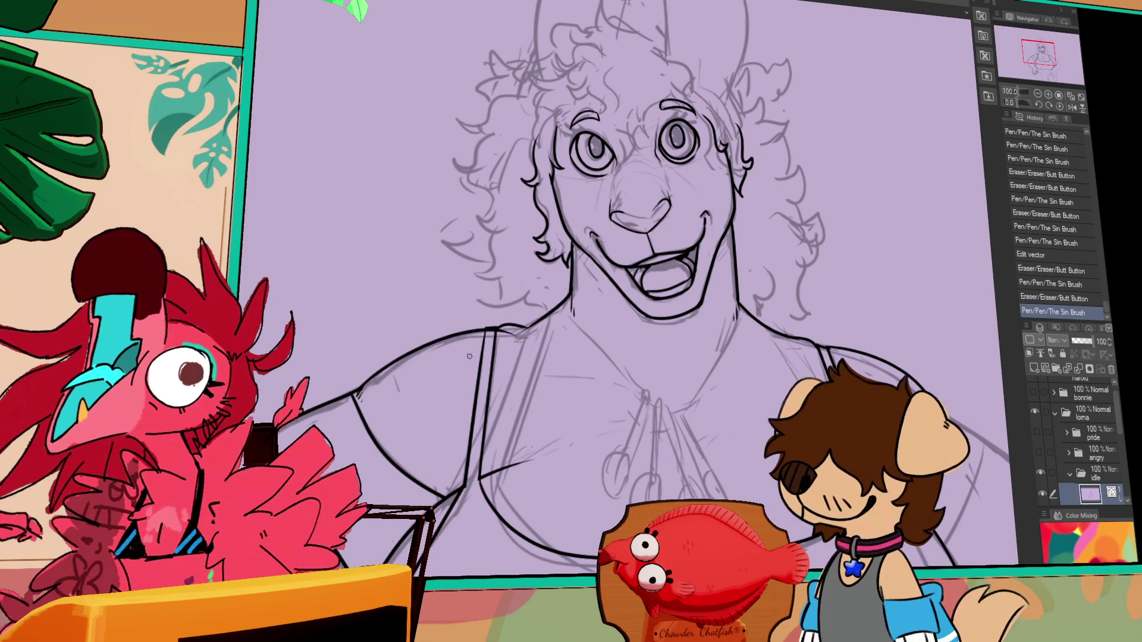
# Step: Restore the stray shoulder stroke with Ctrl+Y, select it and delete it
pyautogui.moveTo(880, 236); pyautogui.dragTo(1011, 257)
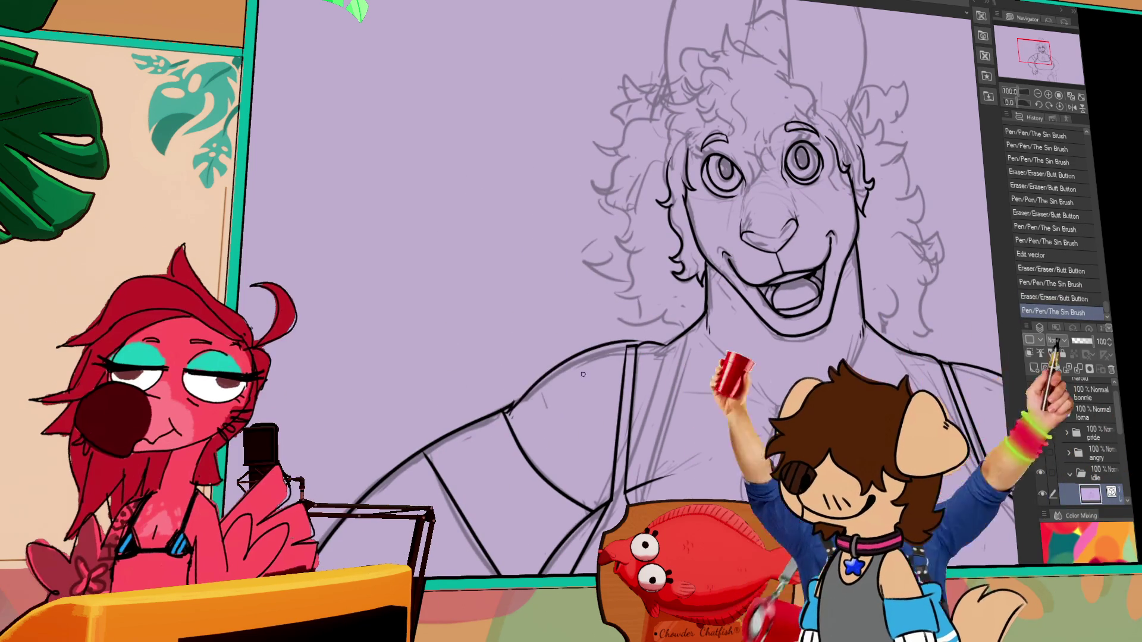
pyautogui.hotkey('ctrl', 'y')
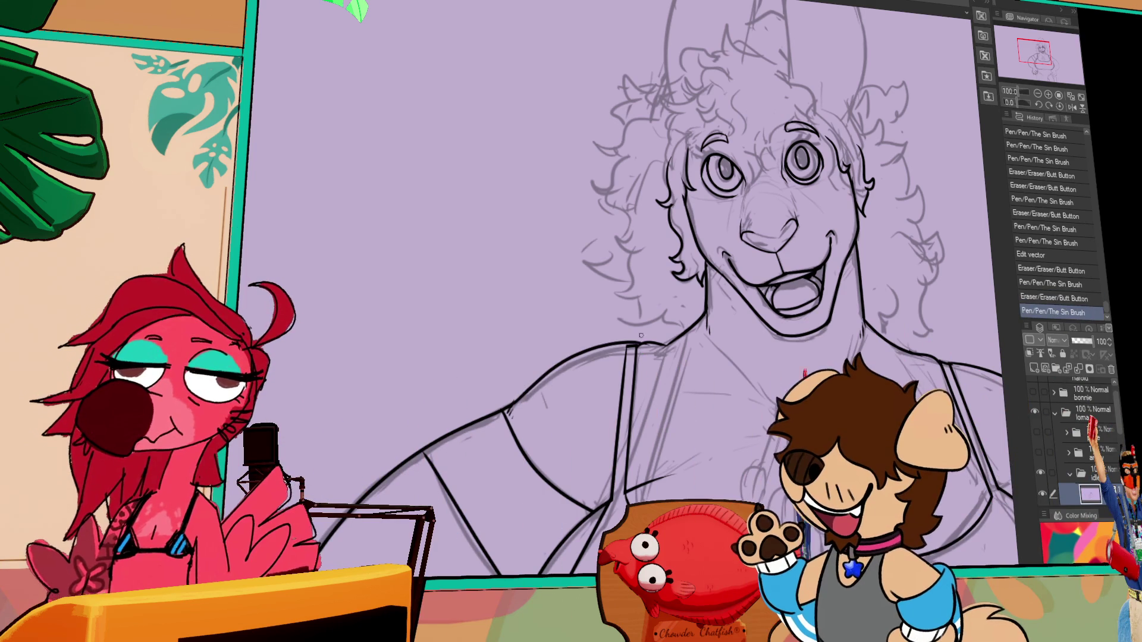
pyautogui.click(639, 343)
pyautogui.press('Delete')
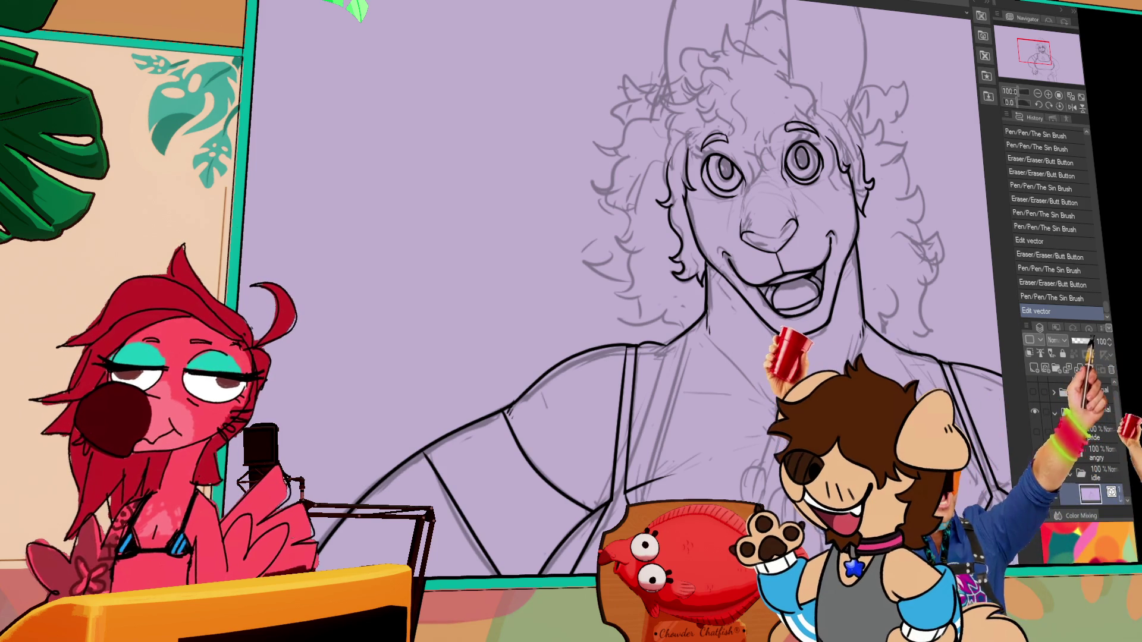
pyautogui.moveTo(793, 213); pyautogui.dragTo(789, 232)
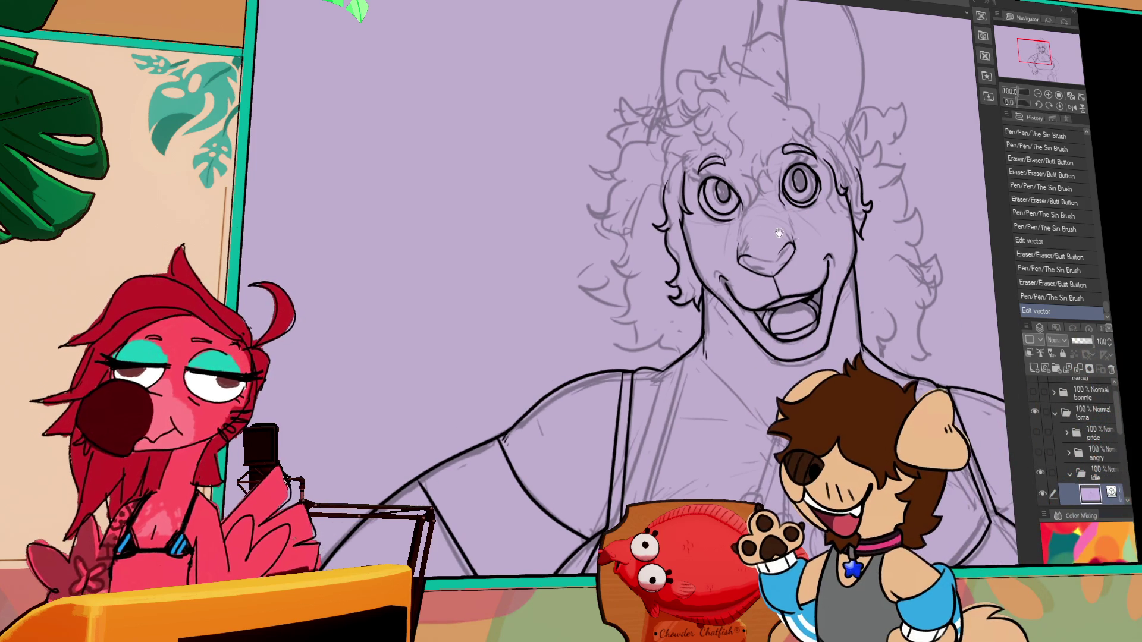
# Step: Add small pen strokes around the eyes and brows, erasing an unwanted bit of linework
pyautogui.click(737, 208)
pyautogui.hotkey('ctrl', 'z')
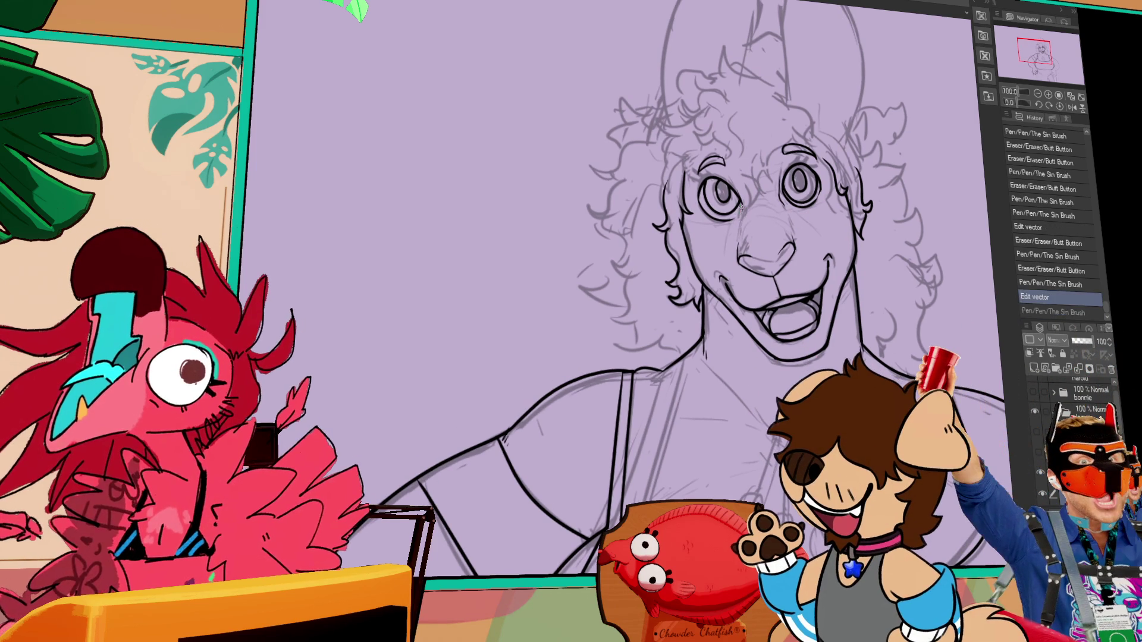
pyautogui.moveTo(739, 218)
pyautogui.mouseDown()
pyautogui.moveTo(794, 238)
pyautogui.moveTo(786, 271)
pyautogui.moveTo(771, 262)
pyautogui.mouseUp()
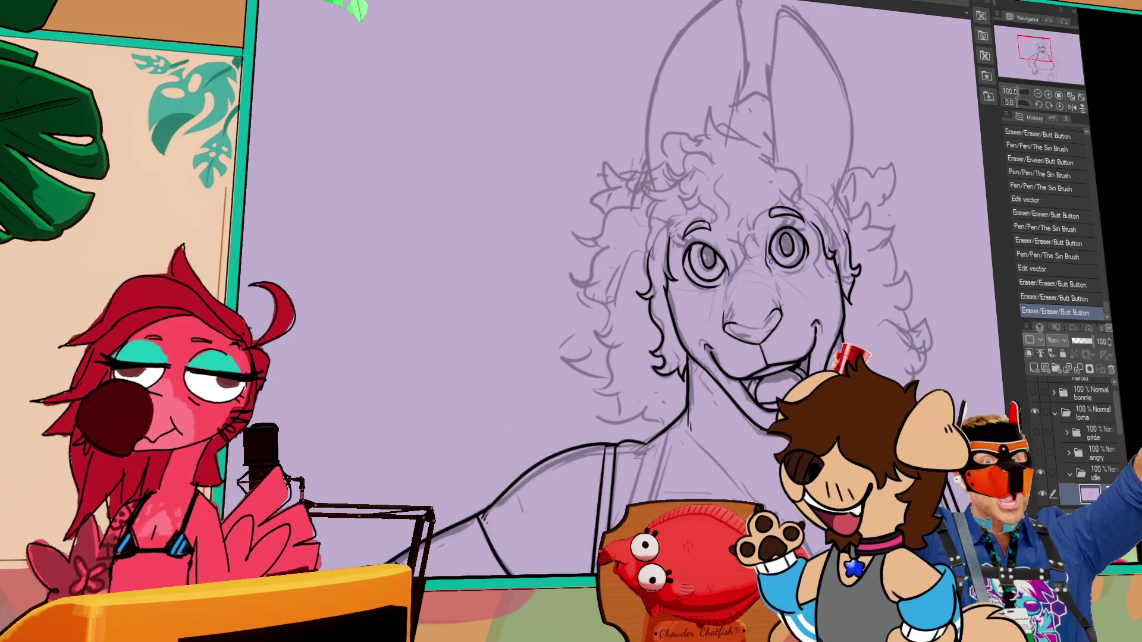
pyautogui.moveTo(874, 232); pyautogui.dragTo(881, 211)
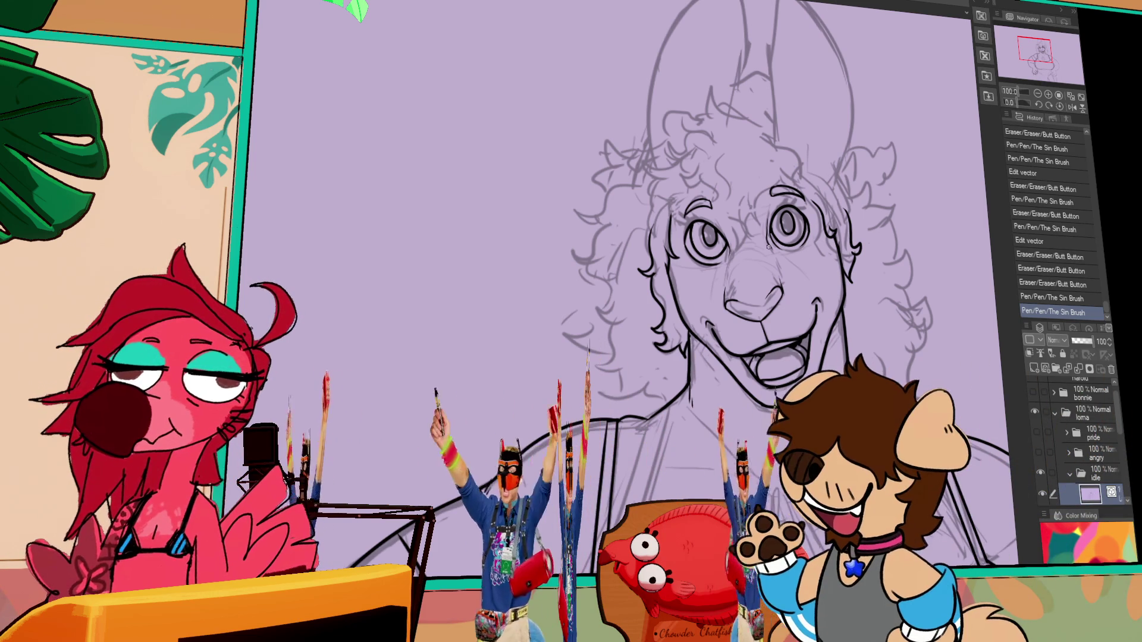
pyautogui.click(683, 226)
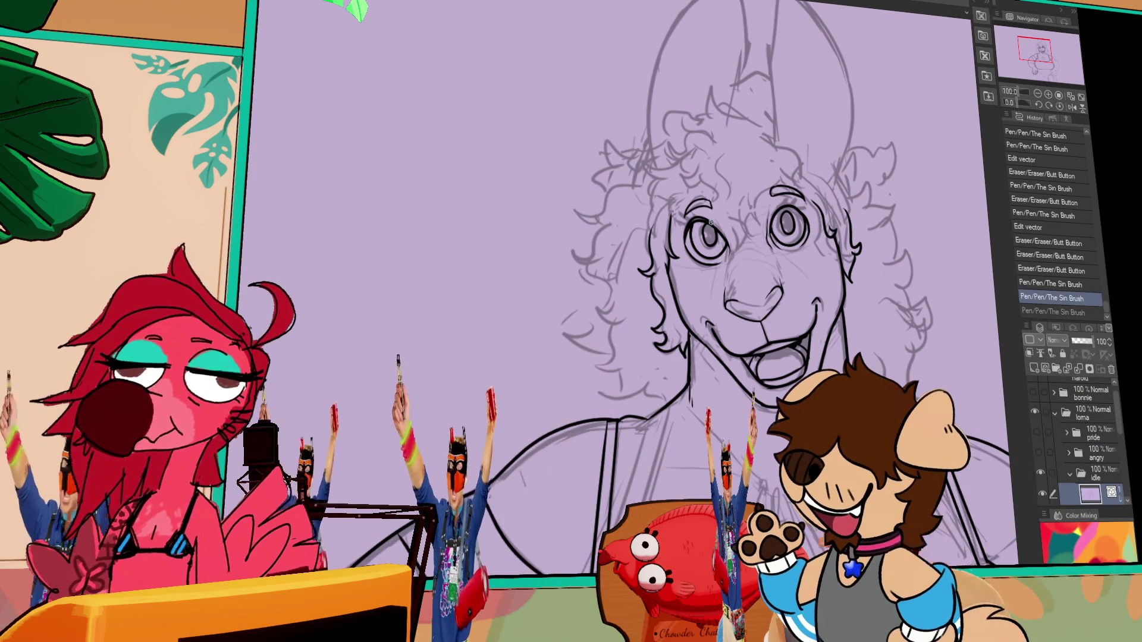
pyautogui.hotkey('ctrl', 'z')
pyautogui.moveTo(684, 238); pyautogui.dragTo(690, 216)
pyautogui.moveTo(689, 218); pyautogui.dragTo(693, 213)
pyautogui.hotkey('ctrl', 'z')
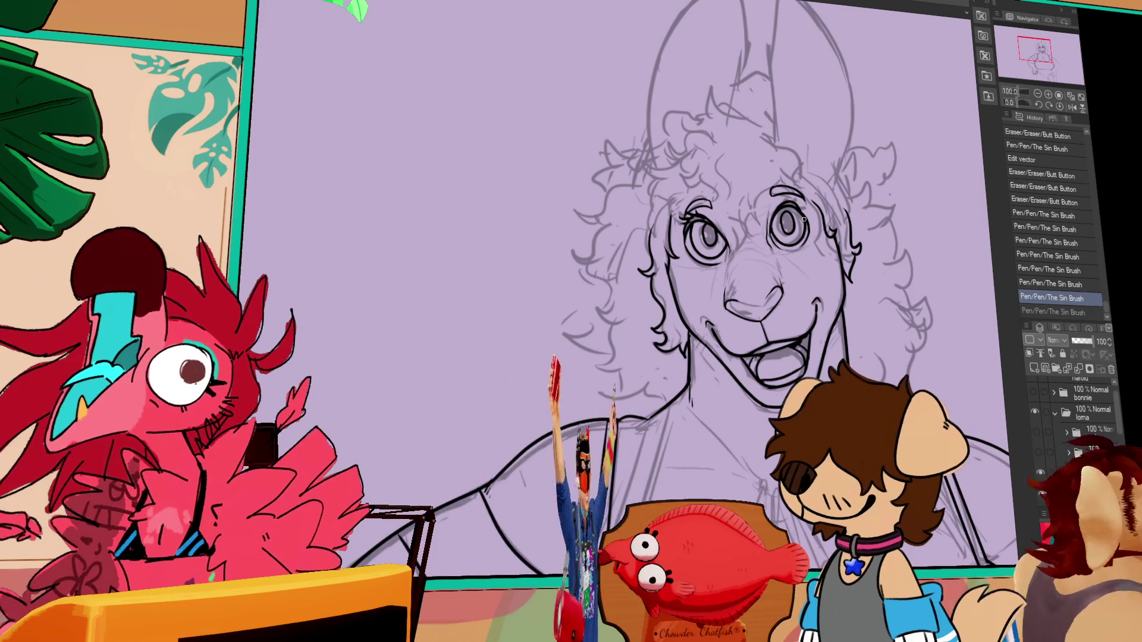
pyautogui.hotkey('ctrl', 'y')
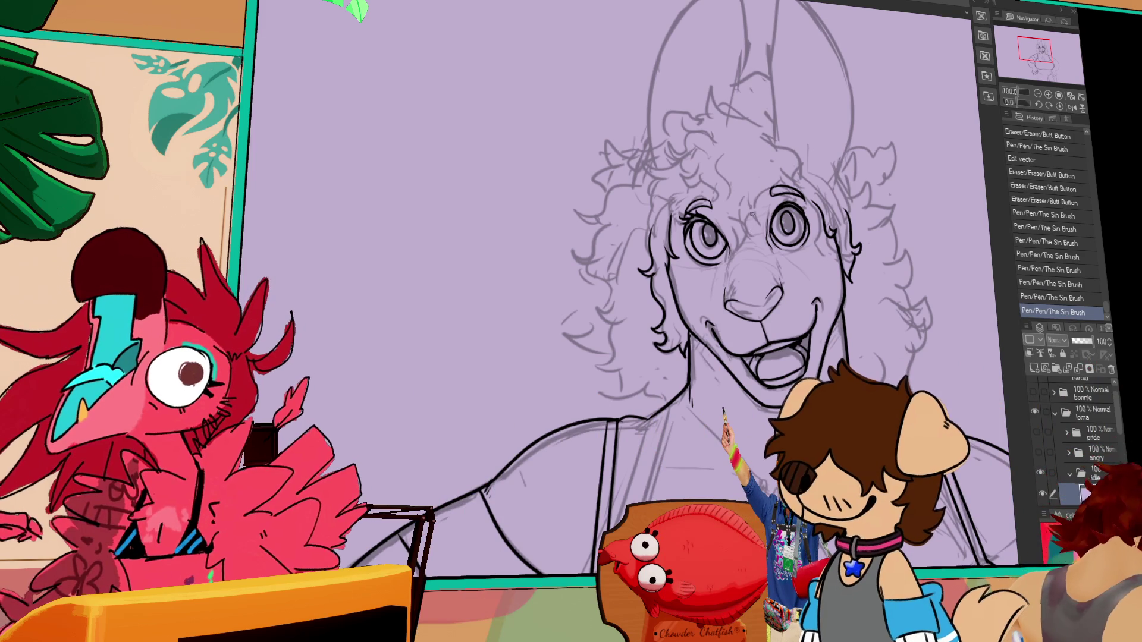
pyautogui.moveTo(788, 206); pyautogui.dragTo(796, 198)
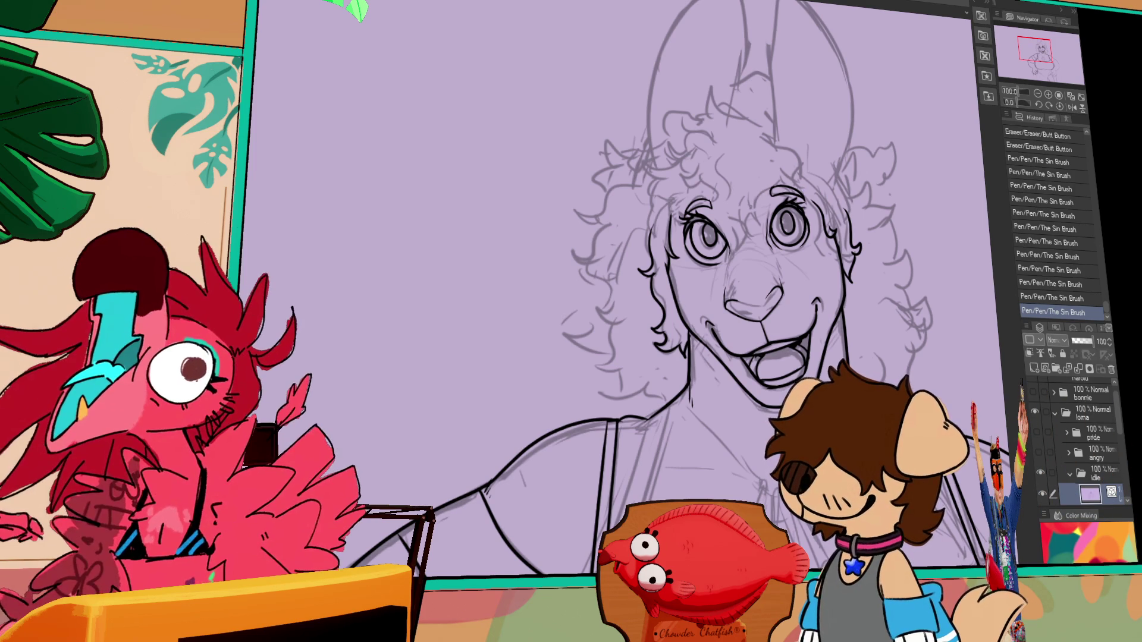
# Step: Erase a stray bit of line below the face
pyautogui.scroll(-2, 615, 357)
pyautogui.scroll(-1, 616, 357)
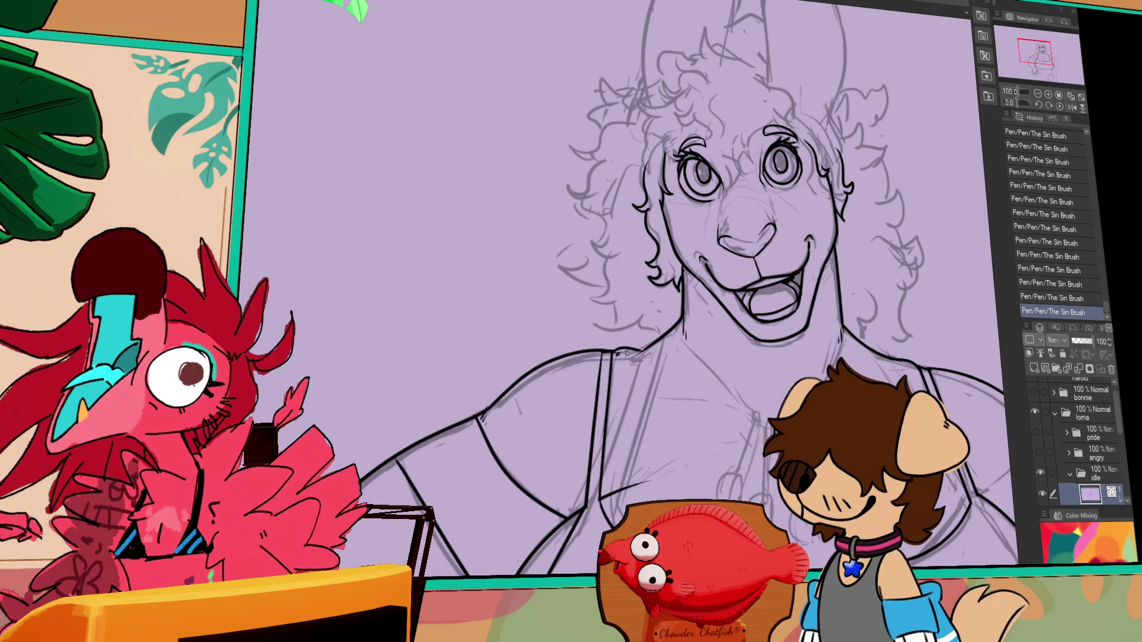
pyautogui.moveTo(655, 352); pyautogui.dragTo(660, 355)
pyautogui.moveTo(660, 356); pyautogui.dragTo(675, 302)
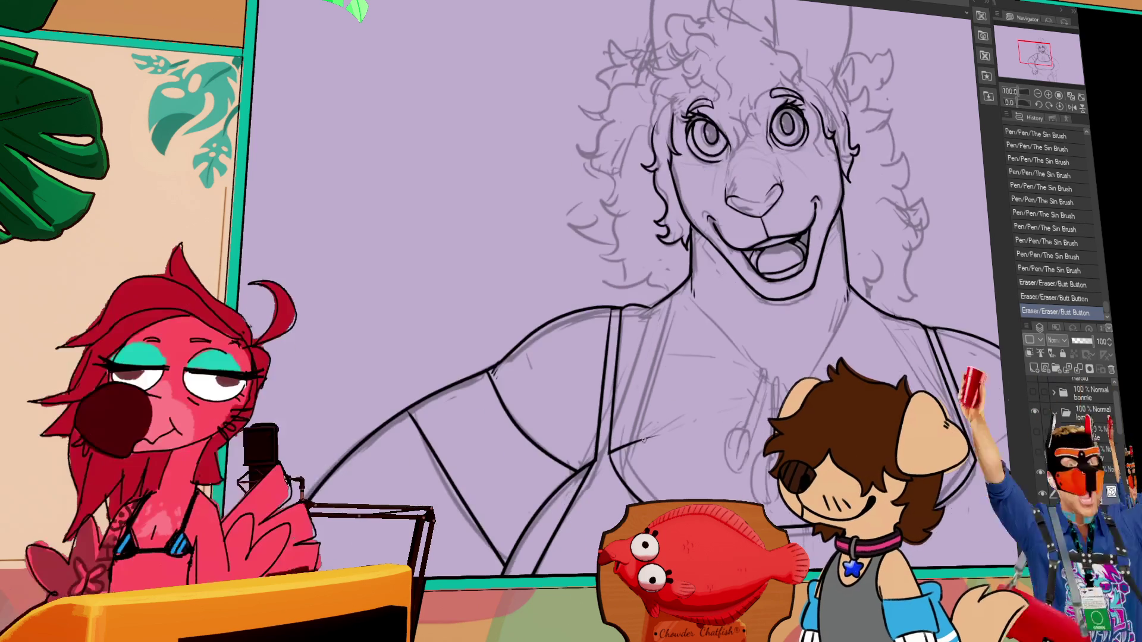
# Step: Re-ink the strap line below the neck in bold black and erase its excess
pyautogui.moveTo(647, 436); pyautogui.dragTo(667, 417)
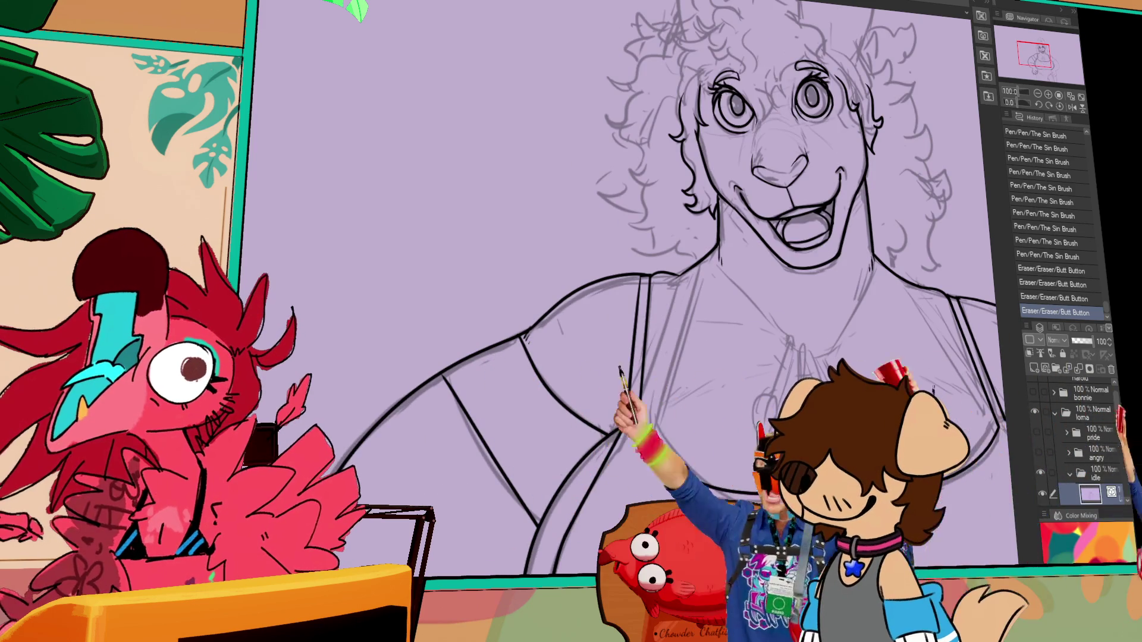
pyautogui.moveTo(674, 284); pyautogui.dragTo(643, 417)
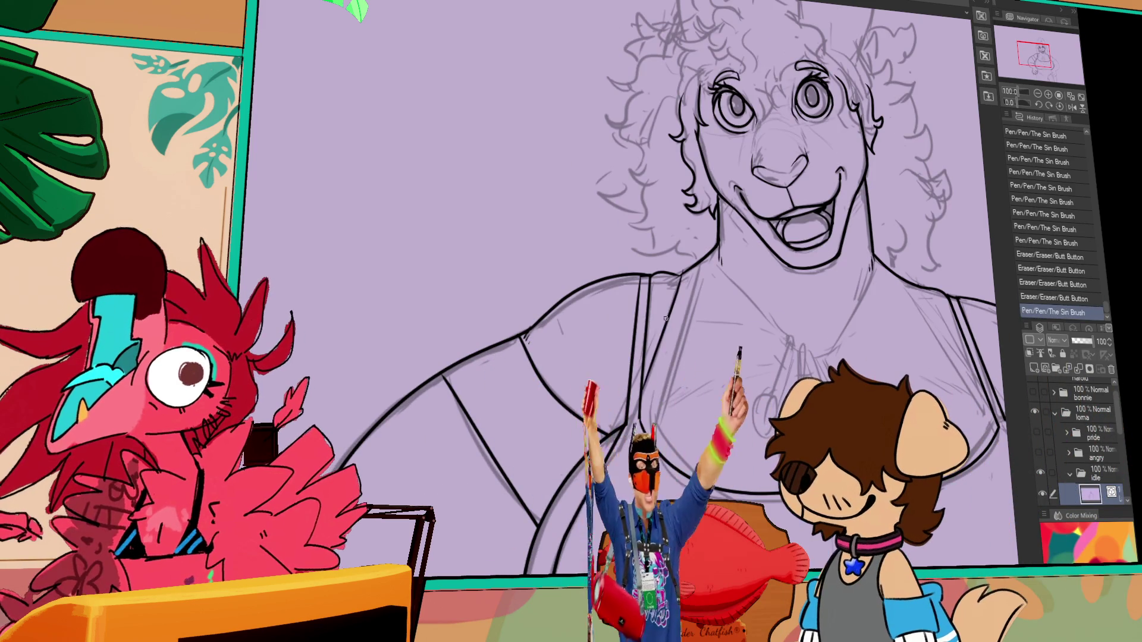
pyautogui.moveTo(677, 276); pyautogui.dragTo(643, 425)
pyautogui.moveTo(678, 270); pyautogui.dragTo(645, 384)
pyautogui.hotkey('ctrl', 'z')
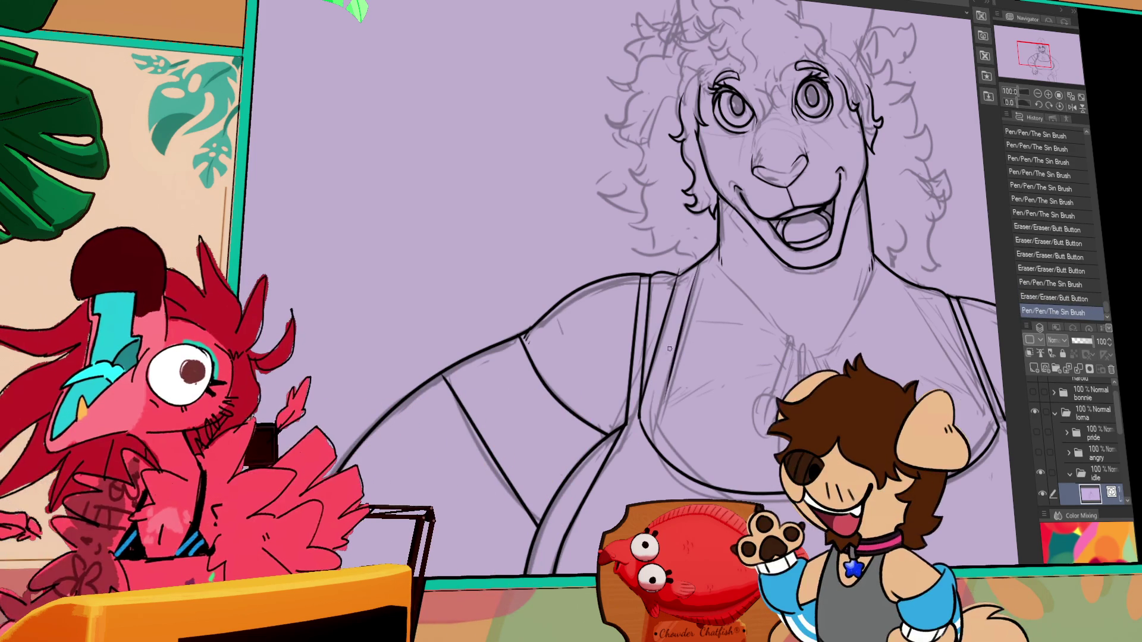
pyautogui.hotkey('ctrl', 'y')
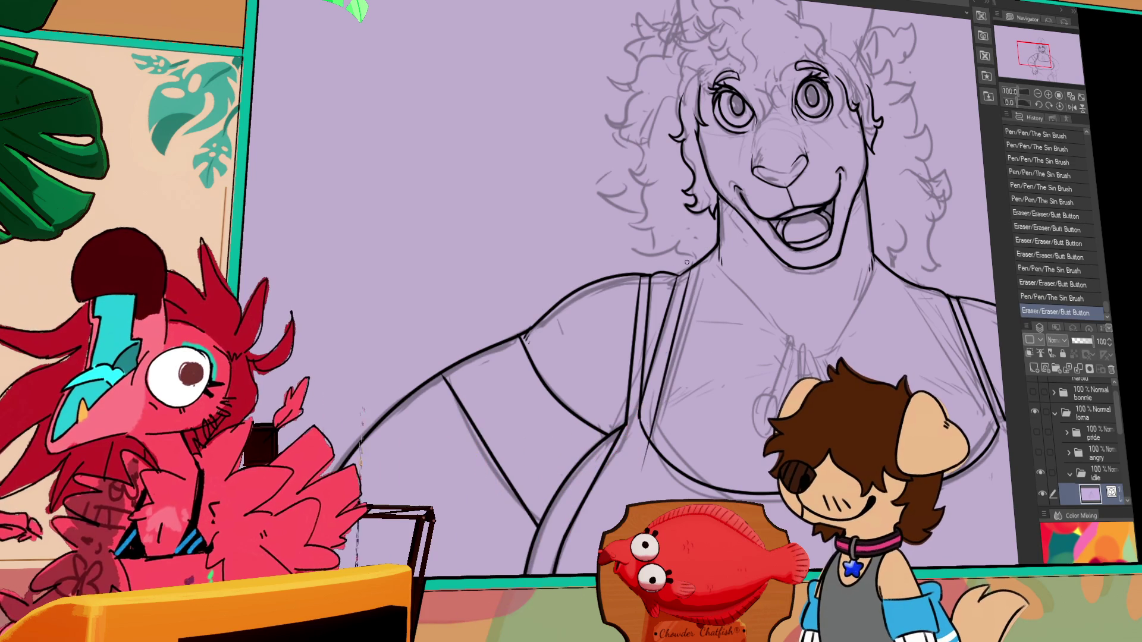
pyautogui.hotkey('ctrl', 'y')
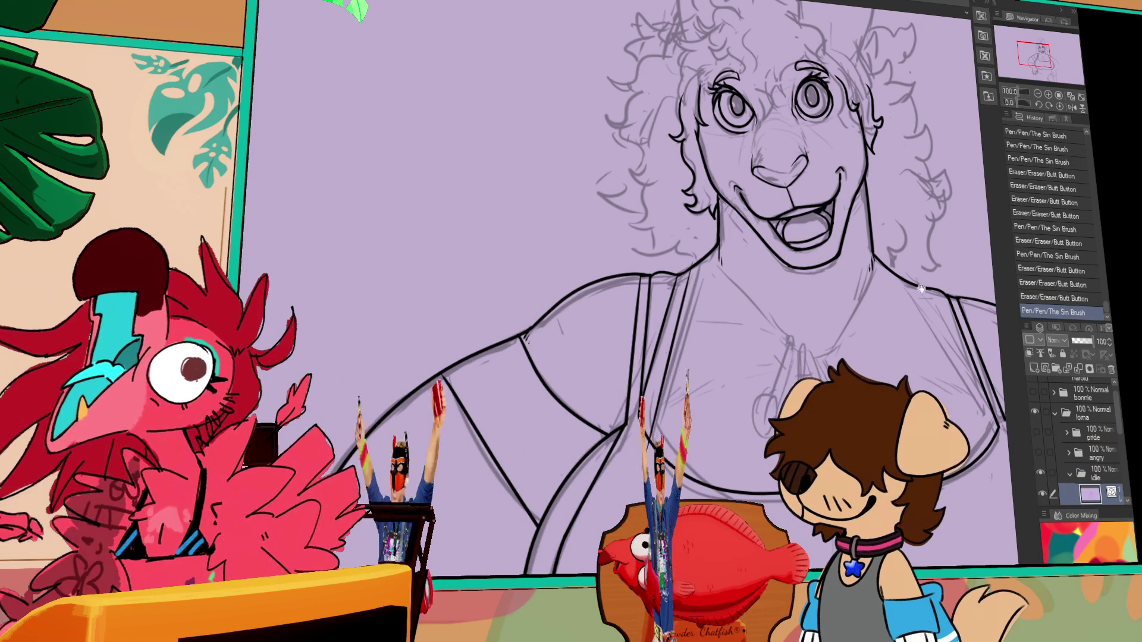
pyautogui.moveTo(691, 262); pyautogui.dragTo(619, 262)
pyautogui.moveTo(594, 417); pyautogui.dragTo(599, 410)
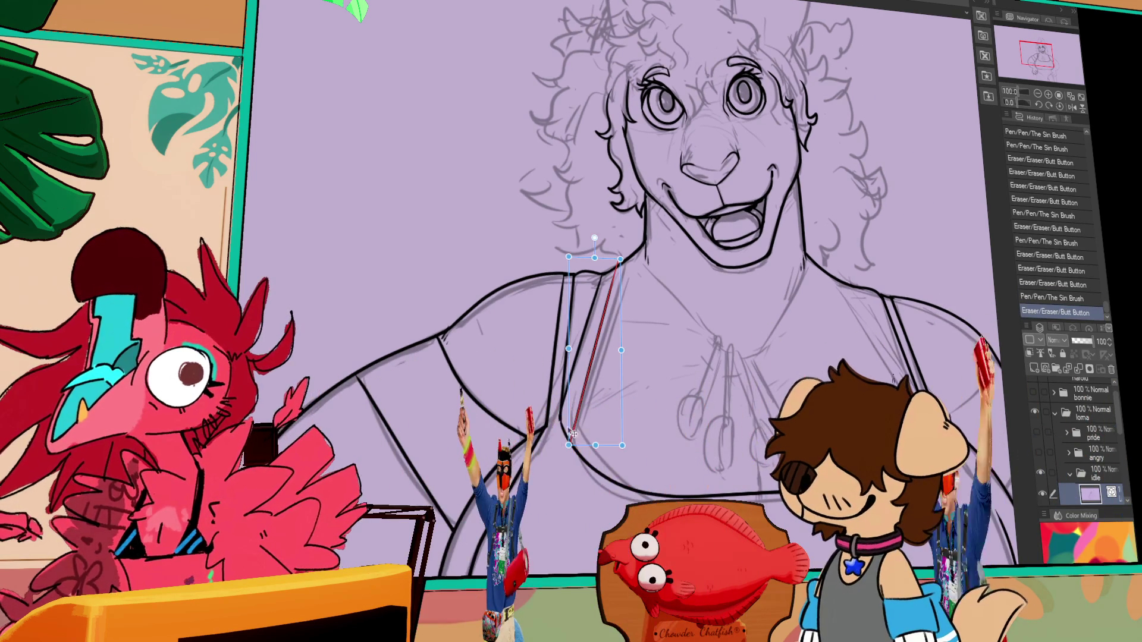
pyautogui.keyDown('shift'); pyautogui.click(565, 443); pyautogui.keyUp('shift')
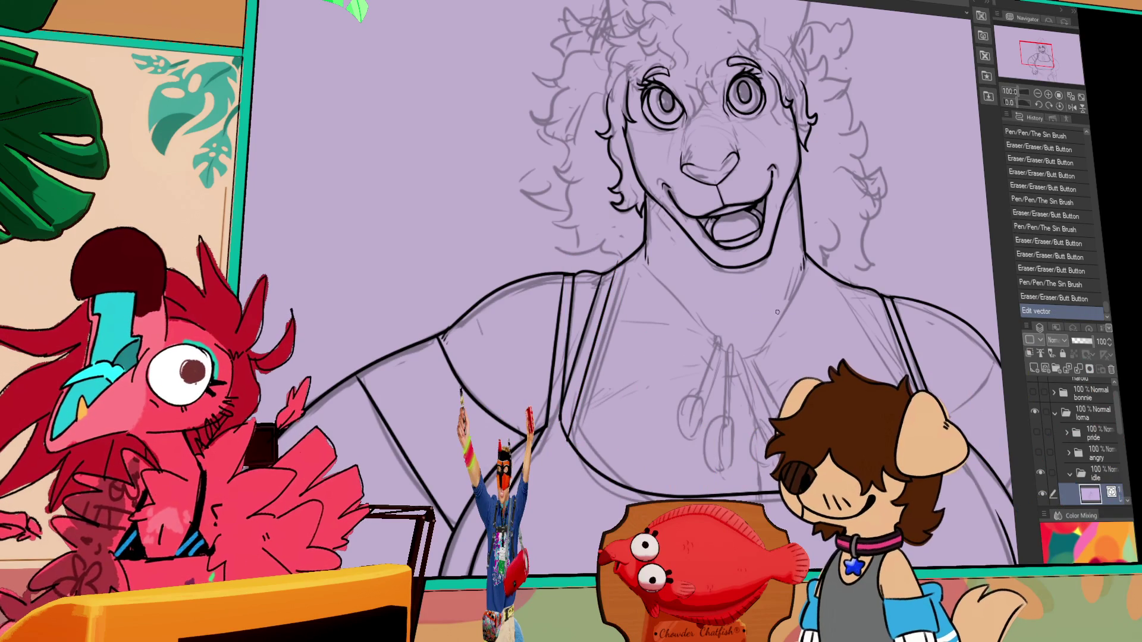
# Step: Ink the arm line at lower right and erase a thin diagonal trial line
pyautogui.moveTo(623, 249); pyautogui.dragTo(609, 272)
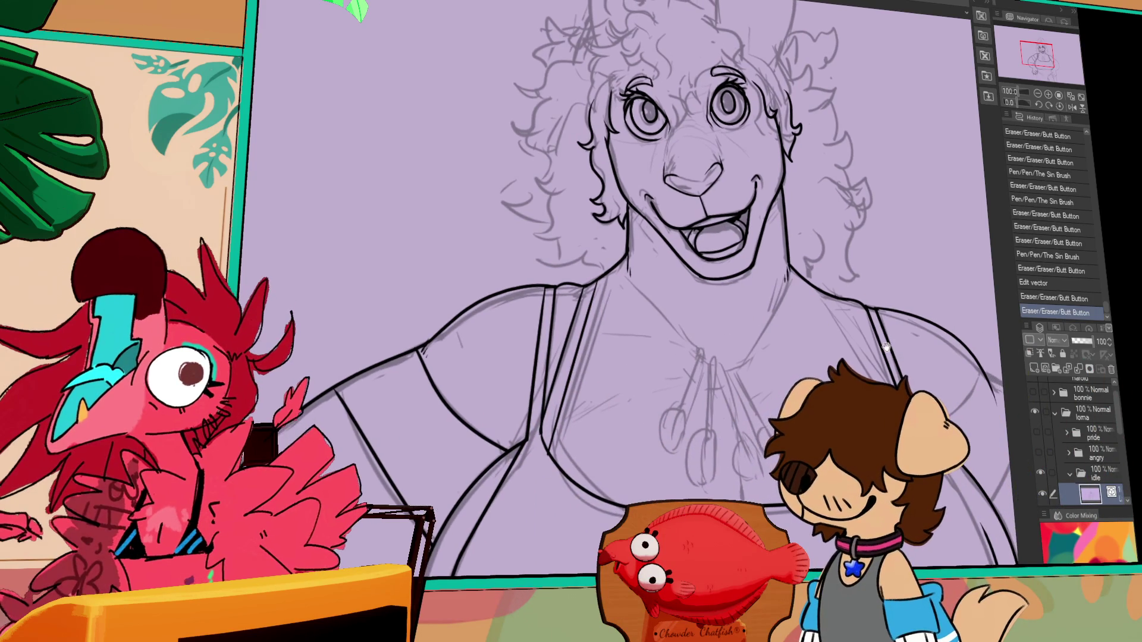
pyautogui.moveTo(886, 347); pyautogui.dragTo(739, 326)
pyautogui.hotkey('ctrl', 'y')
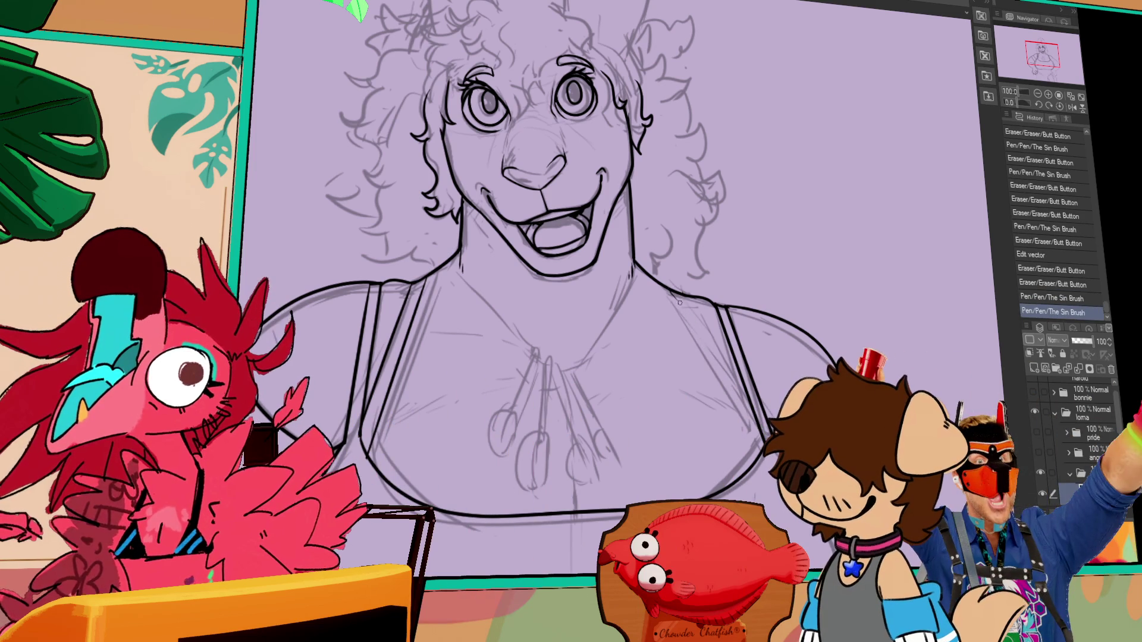
pyautogui.moveTo(671, 291); pyautogui.dragTo(769, 459)
pyautogui.moveTo(821, 363)
pyautogui.mouseDown()
pyautogui.moveTo(963, 461)
pyautogui.moveTo(1011, 562)
pyautogui.mouseUp()
pyautogui.moveTo(687, 295); pyautogui.dragTo(767, 440)
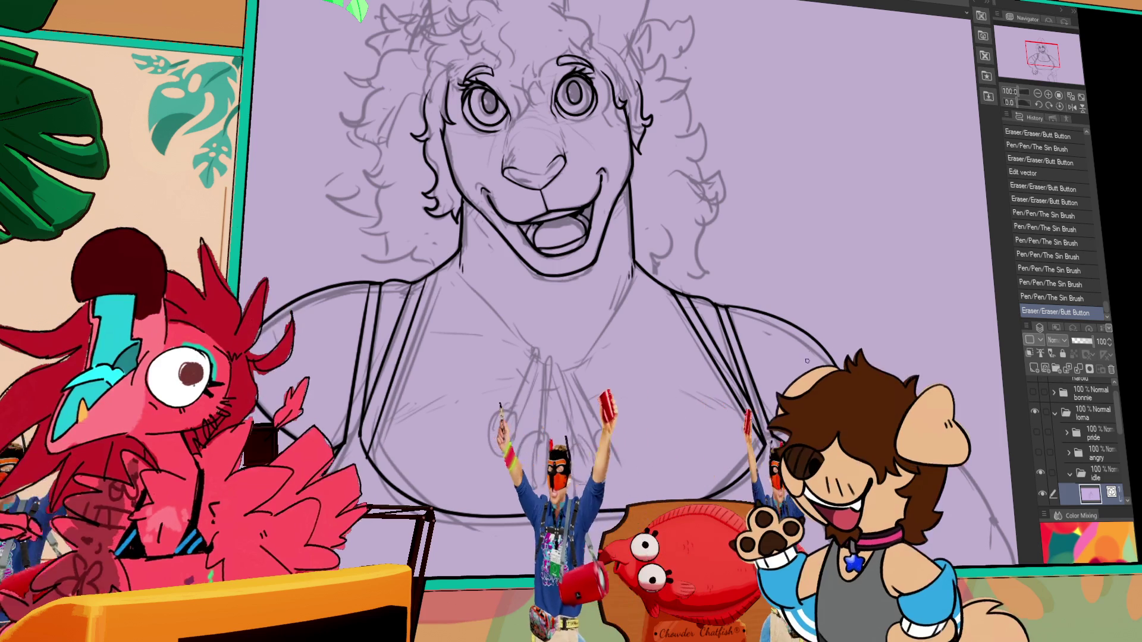
# Step: Erase stray linework around the chest, including a small stray stroke
pyautogui.moveTo(807, 361); pyautogui.dragTo(827, 334)
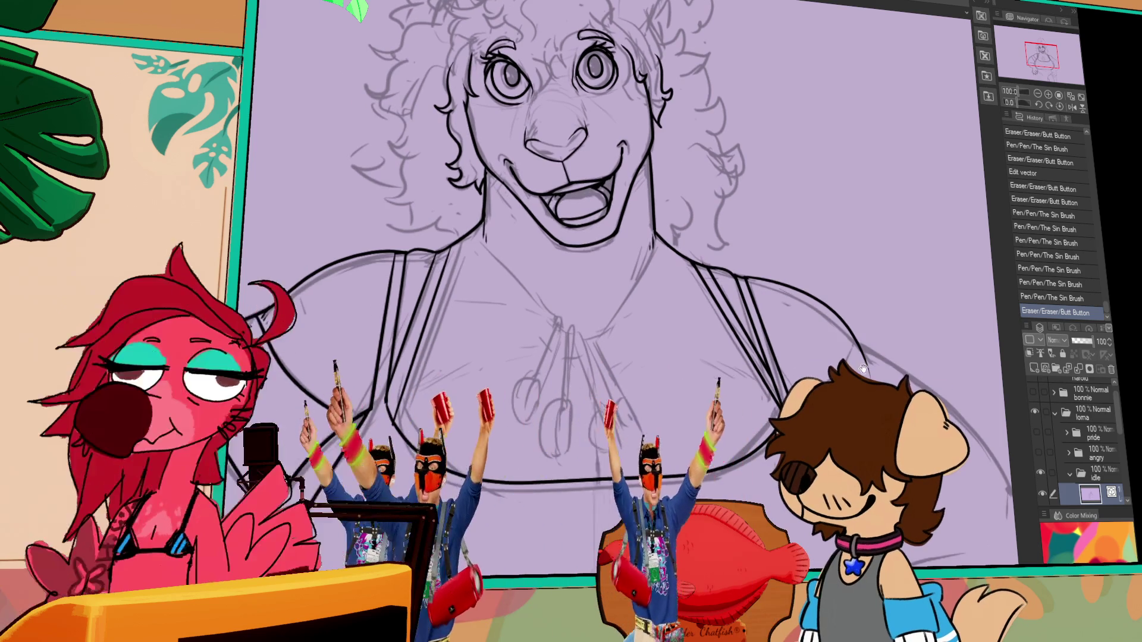
pyautogui.moveTo(702, 142); pyautogui.dragTo(743, 179)
pyautogui.moveTo(398, 455)
pyautogui.mouseDown()
pyautogui.moveTo(511, 423)
pyautogui.moveTo(547, 430)
pyautogui.mouseUp()
pyautogui.moveTo(452, 410); pyautogui.dragTo(437, 422)
pyautogui.hotkey('ctrl', 'z')
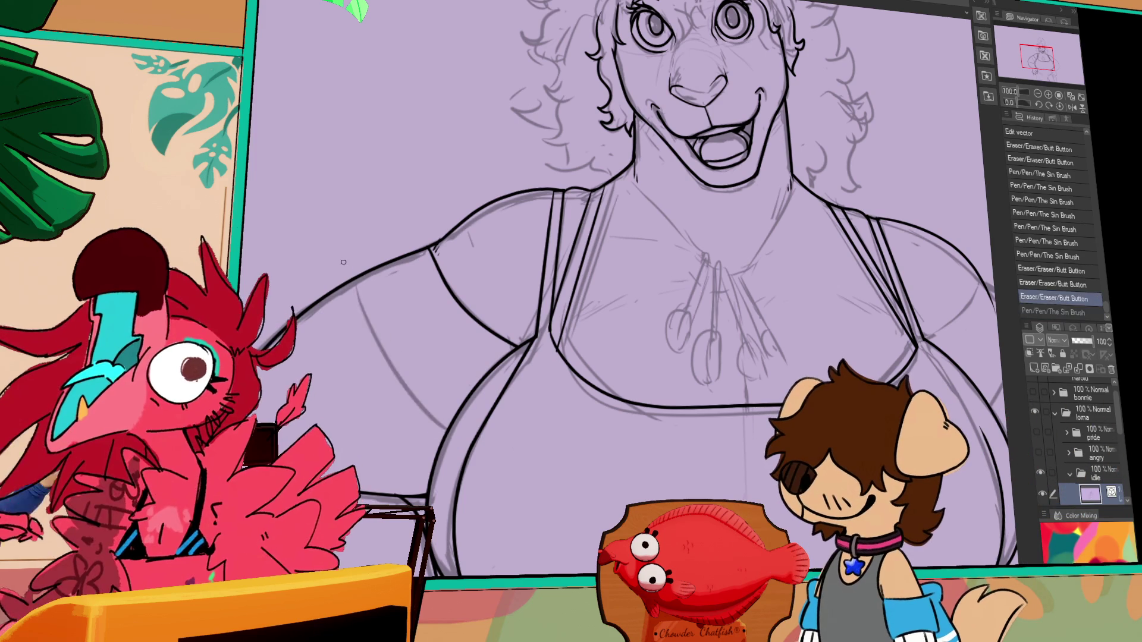
pyautogui.moveTo(344, 265); pyautogui.dragTo(350, 278)
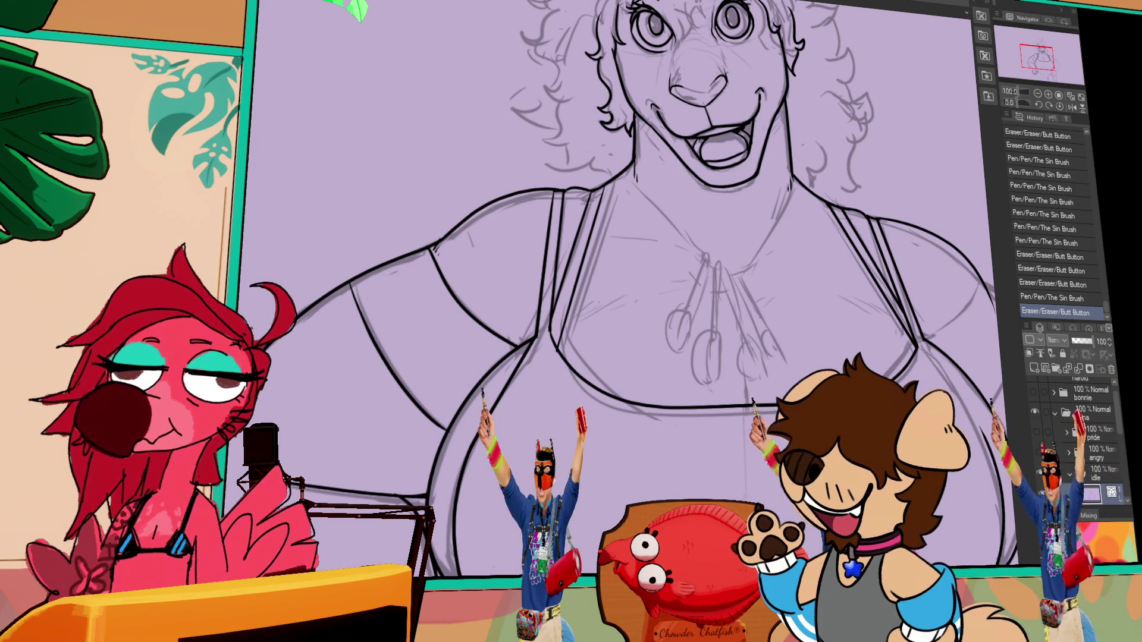
pyautogui.moveTo(1062, 272)
pyautogui.mouseDown()
pyautogui.moveTo(904, 293)
pyautogui.moveTo(919, 272)
pyautogui.mouseUp()
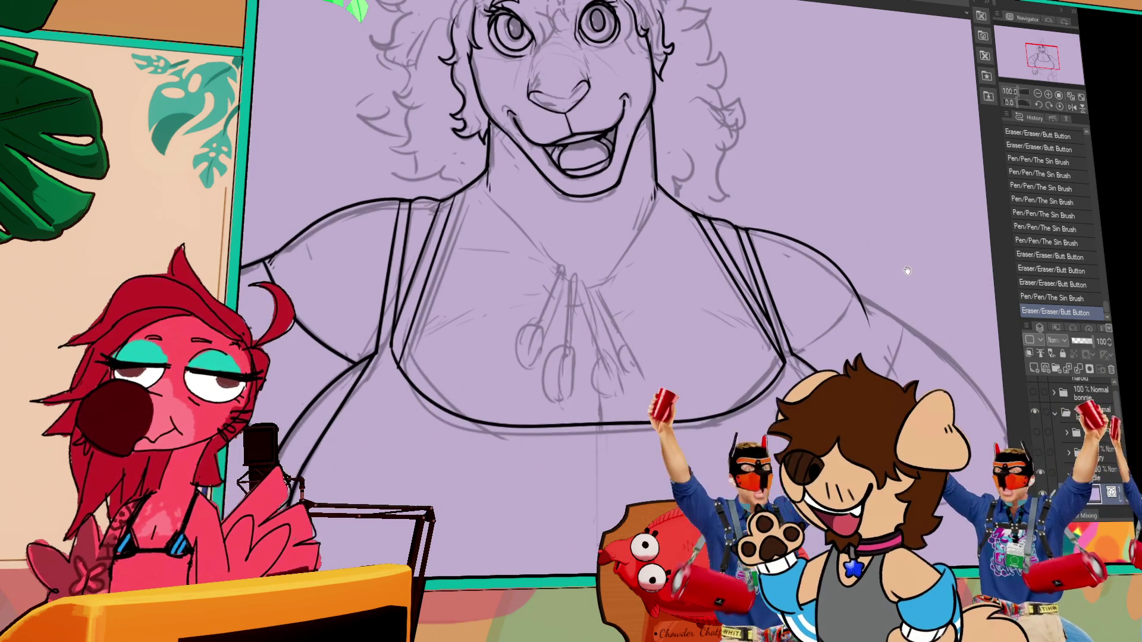
# Step: Select and reshape the left and right shoulder curves
pyautogui.keyDown('ctrl'); pyautogui.click(287, 251); pyautogui.keyUp('ctrl')
pyautogui.moveTo(280, 269); pyautogui.dragTo(276, 253)
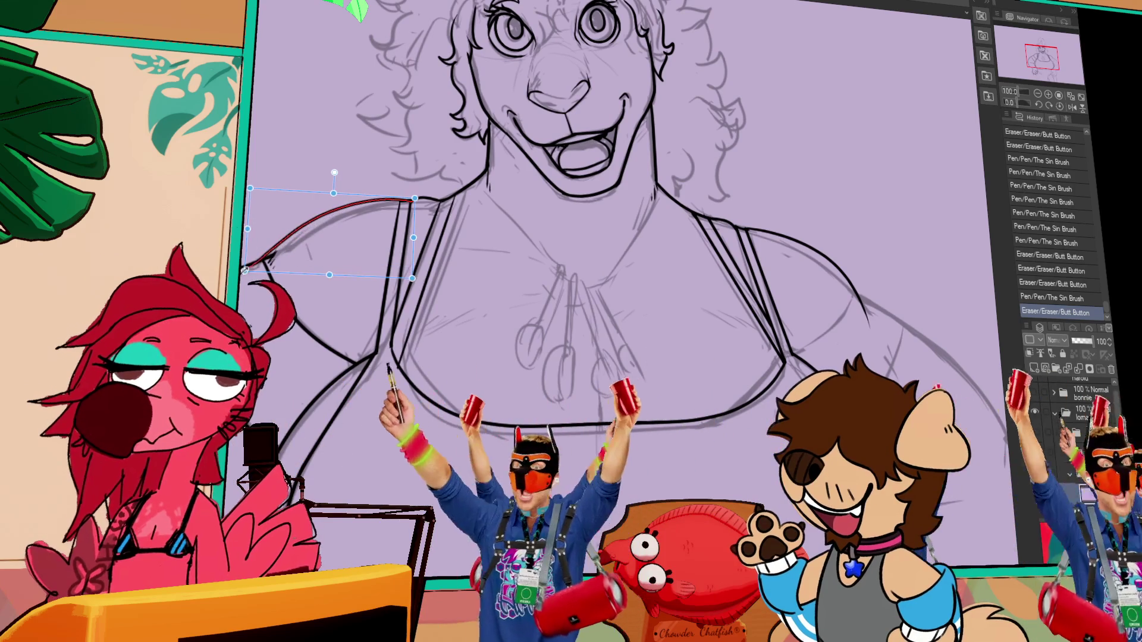
pyautogui.moveTo(861, 300); pyautogui.dragTo(855, 288)
pyautogui.keyDown('ctrl'); pyautogui.click(855, 285); pyautogui.keyUp('ctrl')
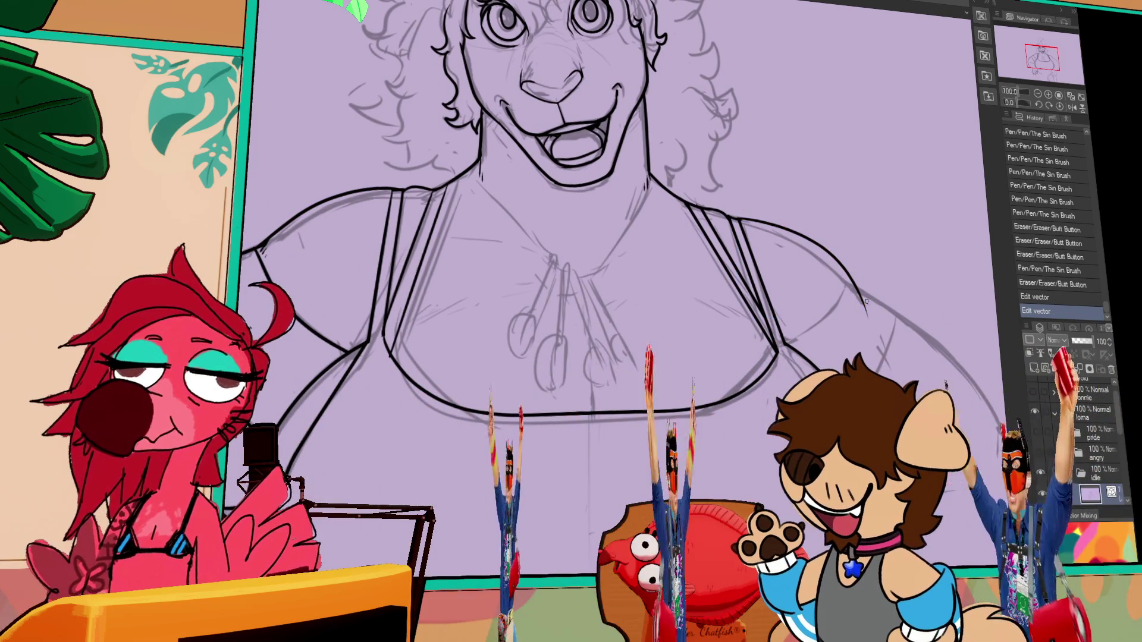
pyautogui.moveTo(867, 271)
pyautogui.mouseDown()
pyautogui.moveTo(874, 320)
pyautogui.moveTo(892, 311)
pyautogui.mouseUp()
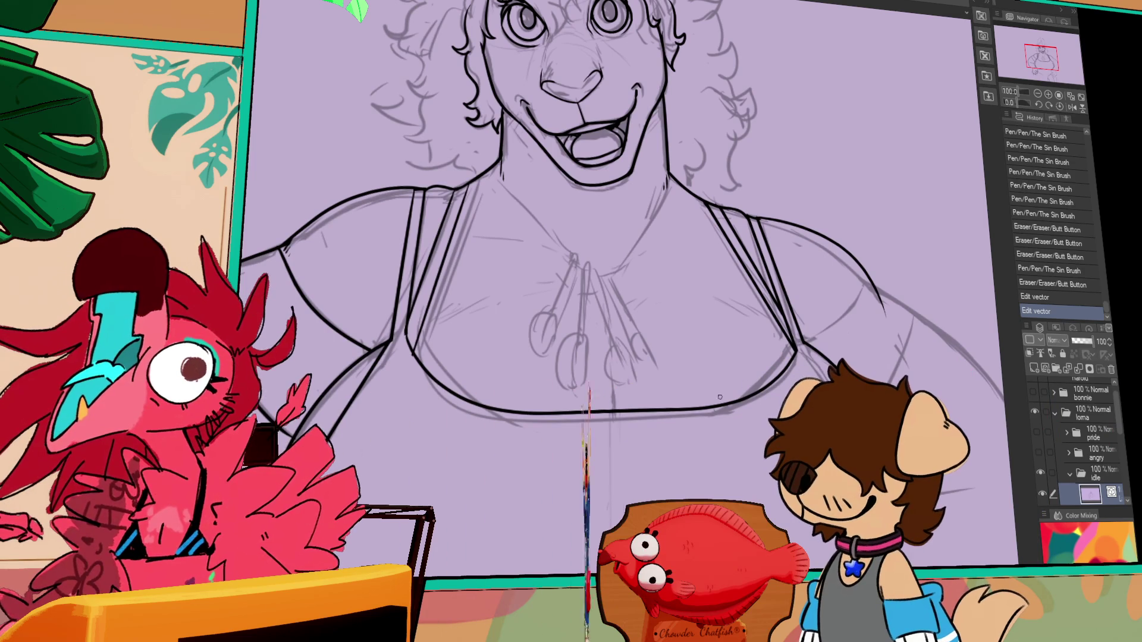
# Step: Ink a vertical line down the chest centre, trimming its excess with the eraser
pyautogui.moveTo(616, 408); pyautogui.dragTo(614, 352)
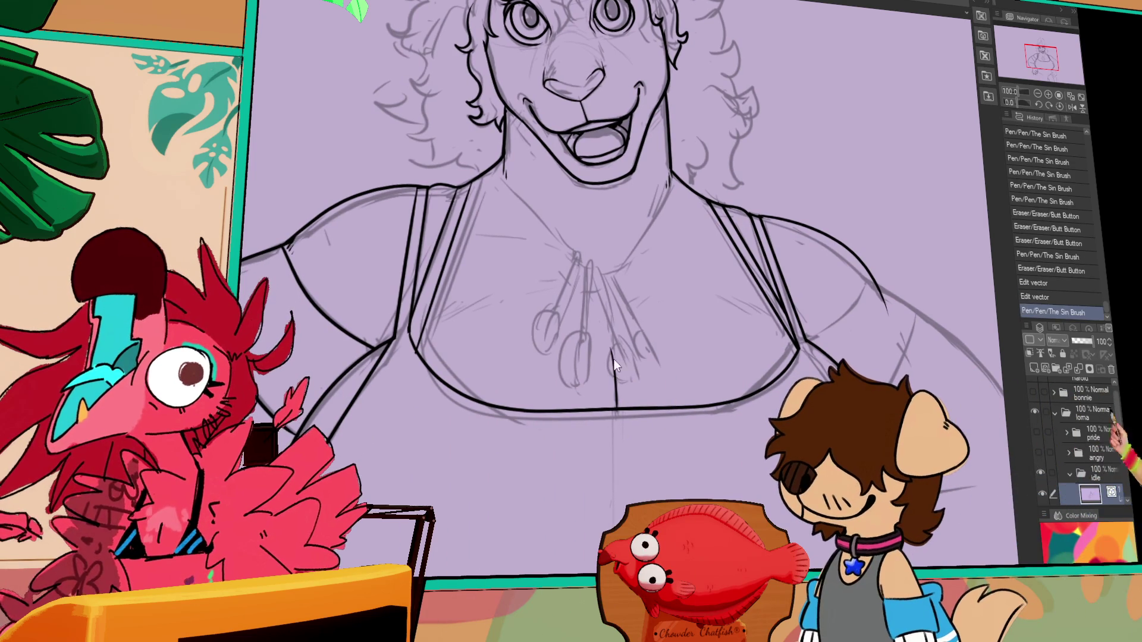
pyautogui.moveTo(619, 410); pyautogui.dragTo(613, 327)
pyautogui.moveTo(616, 409)
pyautogui.mouseDown()
pyautogui.moveTo(608, 308)
pyautogui.moveTo(614, 321)
pyautogui.mouseUp()
pyautogui.moveTo(616, 409)
pyautogui.mouseDown()
pyautogui.moveTo(609, 304)
pyautogui.moveTo(613, 351)
pyautogui.mouseUp()
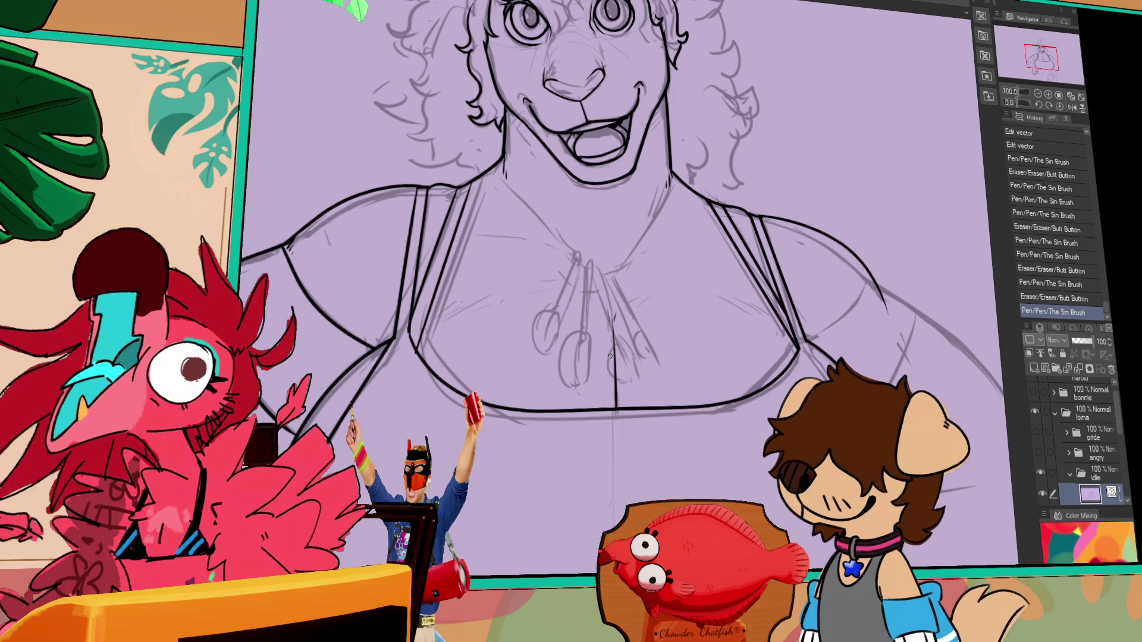
pyautogui.moveTo(849, 317)
pyautogui.mouseDown()
pyautogui.moveTo(748, 252)
pyautogui.moveTo(748, 349)
pyautogui.moveTo(770, 278)
pyautogui.mouseUp()
pyautogui.moveTo(759, 319); pyautogui.dragTo(780, 326)
pyautogui.moveTo(542, 172); pyautogui.dragTo(545, 181)
pyautogui.moveTo(544, 180); pyautogui.dragTo(542, 183)
pyautogui.hotkey('ctrl', 'z')
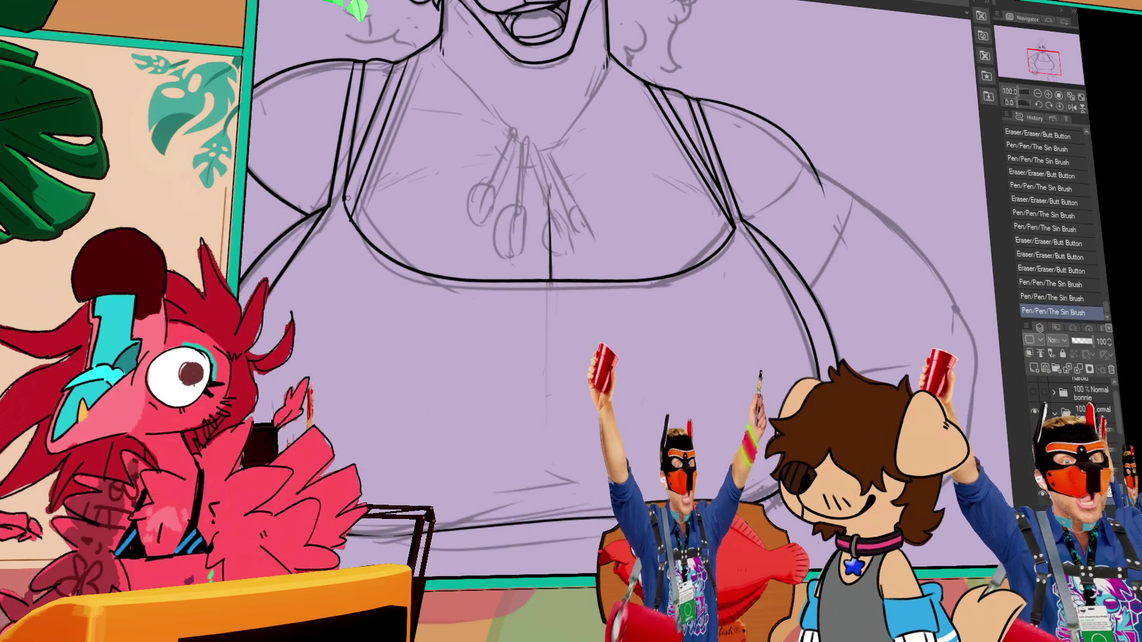
# Step: Trace the right shoulder and arm outline in several pen strokes, undoing short stray strokes
pyautogui.moveTo(361, 190); pyautogui.dragTo(416, 169)
pyautogui.hotkey('ctrl', 'z')
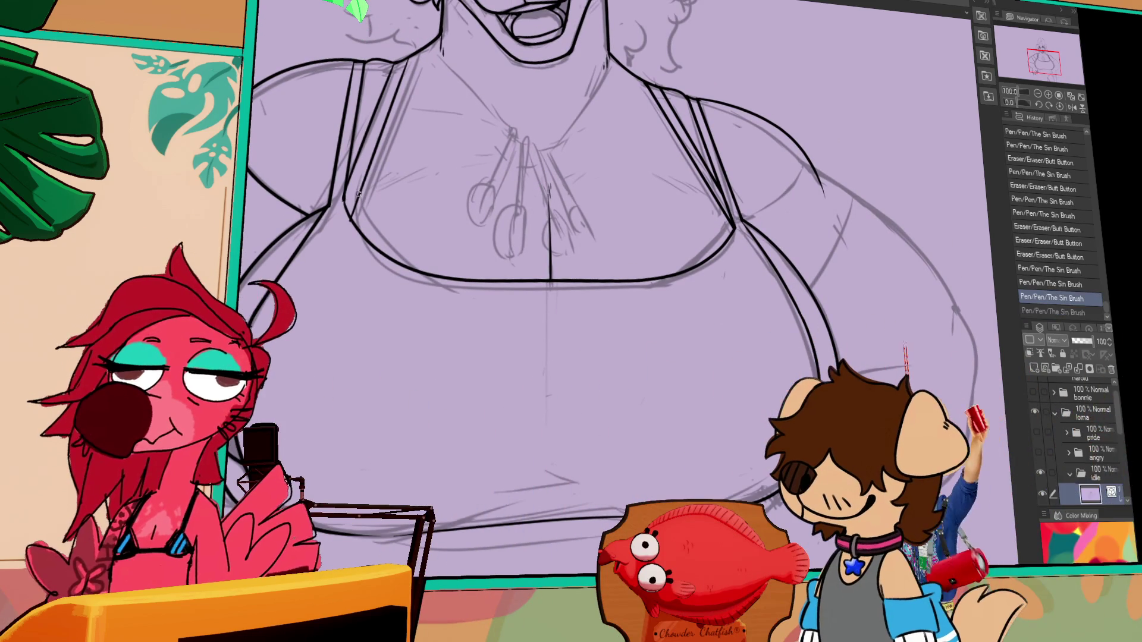
pyautogui.moveTo(383, 186); pyautogui.dragTo(416, 173)
pyautogui.moveTo(713, 148)
pyautogui.mouseDown()
pyautogui.moveTo(674, 201)
pyautogui.moveTo(684, 277)
pyautogui.mouseUp()
pyautogui.moveTo(661, 224); pyautogui.dragTo(703, 346)
pyautogui.moveTo(462, 293)
pyautogui.mouseDown()
pyautogui.moveTo(517, 321)
pyautogui.moveTo(619, 280)
pyautogui.mouseUp()
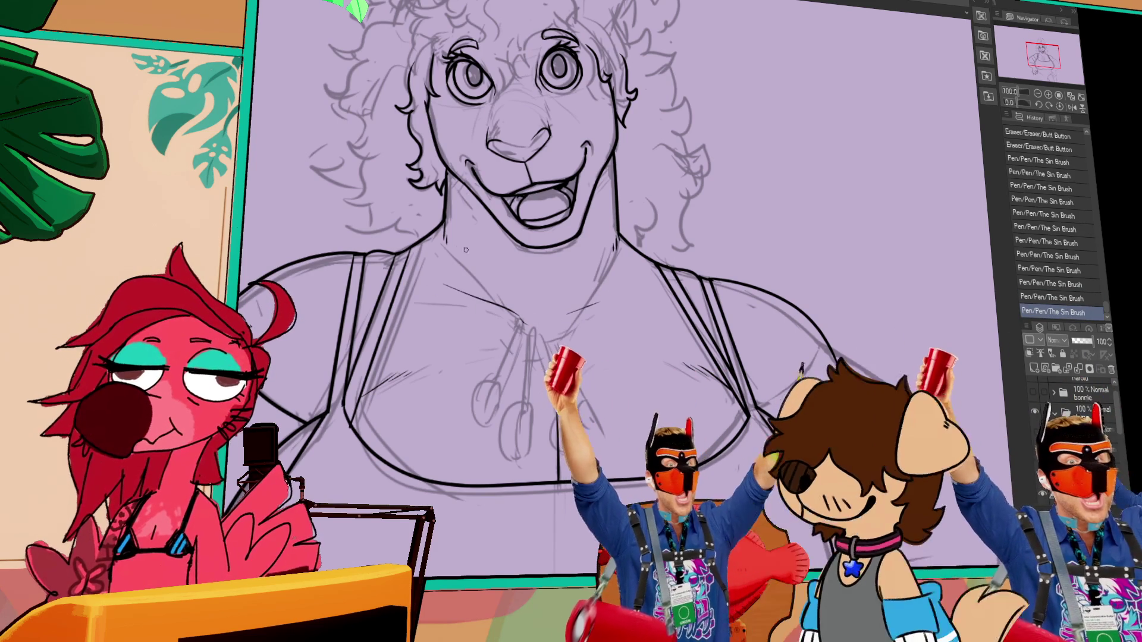
pyautogui.moveTo(658, 405); pyautogui.dragTo(658, 411)
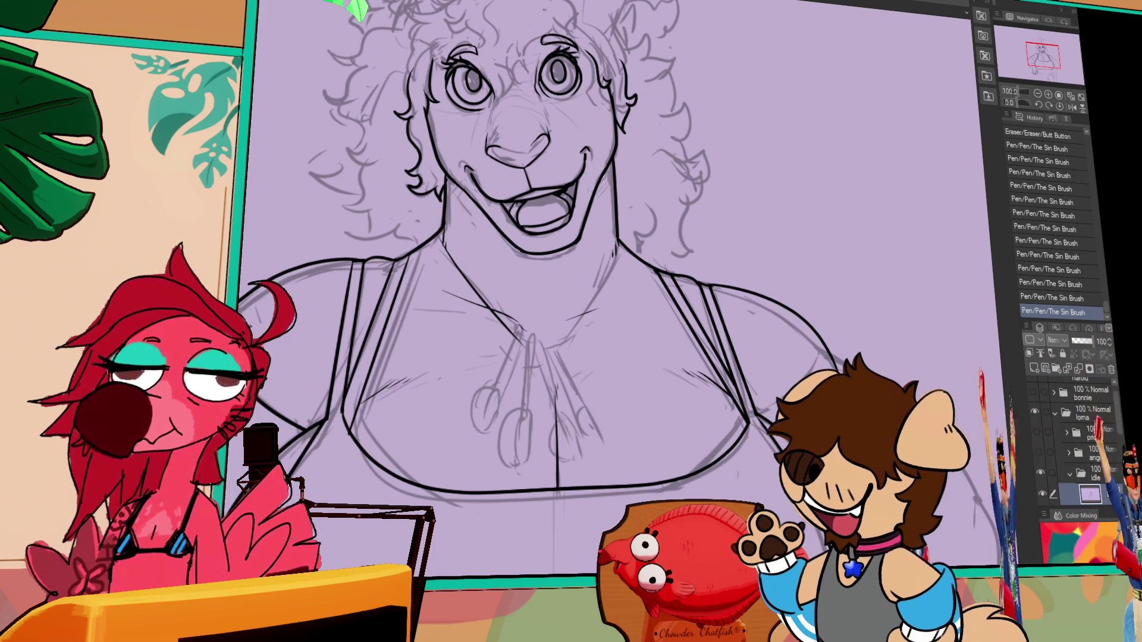
pyautogui.moveTo(842, 405); pyautogui.dragTo(845, 201)
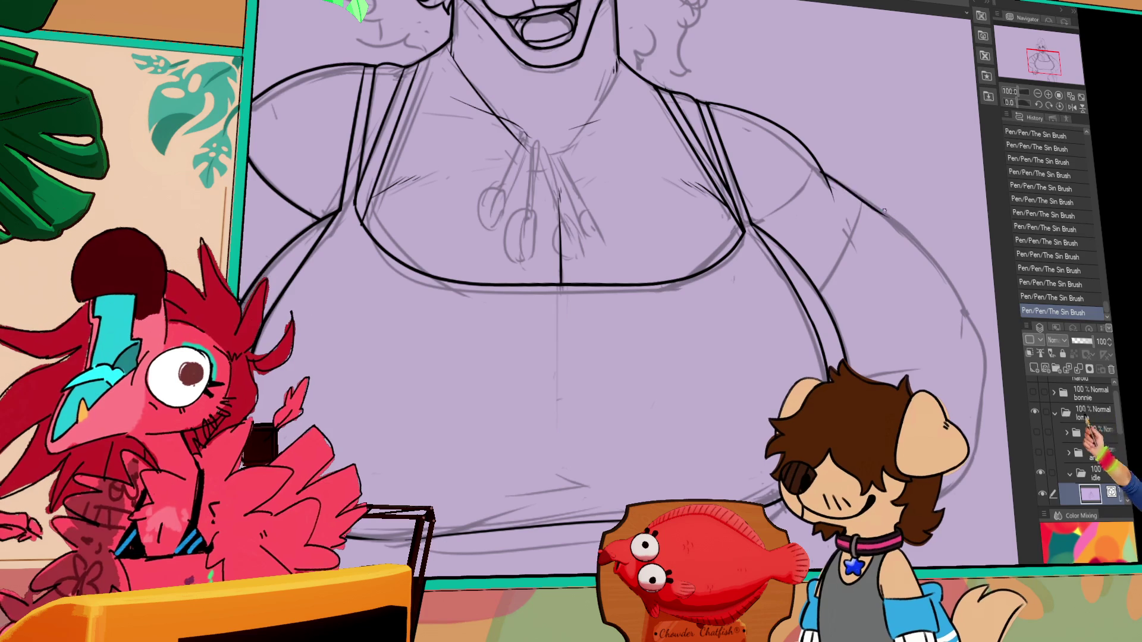
pyautogui.hotkey('ctrl', 'z')
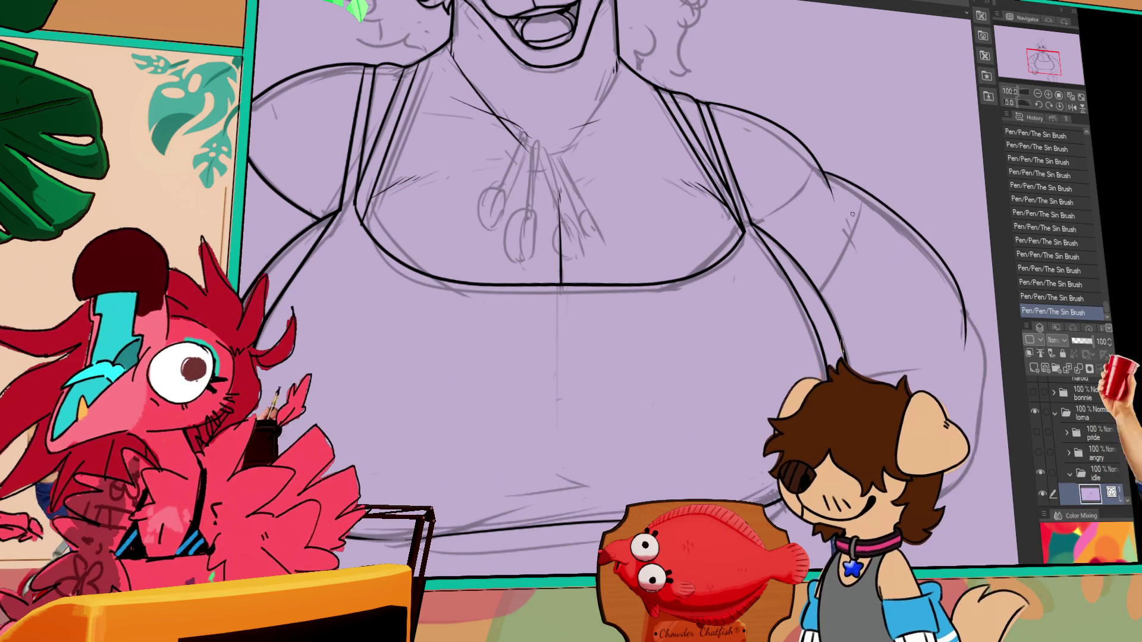
pyautogui.moveTo(853, 218)
pyautogui.mouseDown()
pyautogui.moveTo(649, 327)
pyautogui.moveTo(663, 333)
pyautogui.moveTo(657, 319)
pyautogui.moveTo(580, 381)
pyautogui.mouseUp()
pyautogui.press('p')
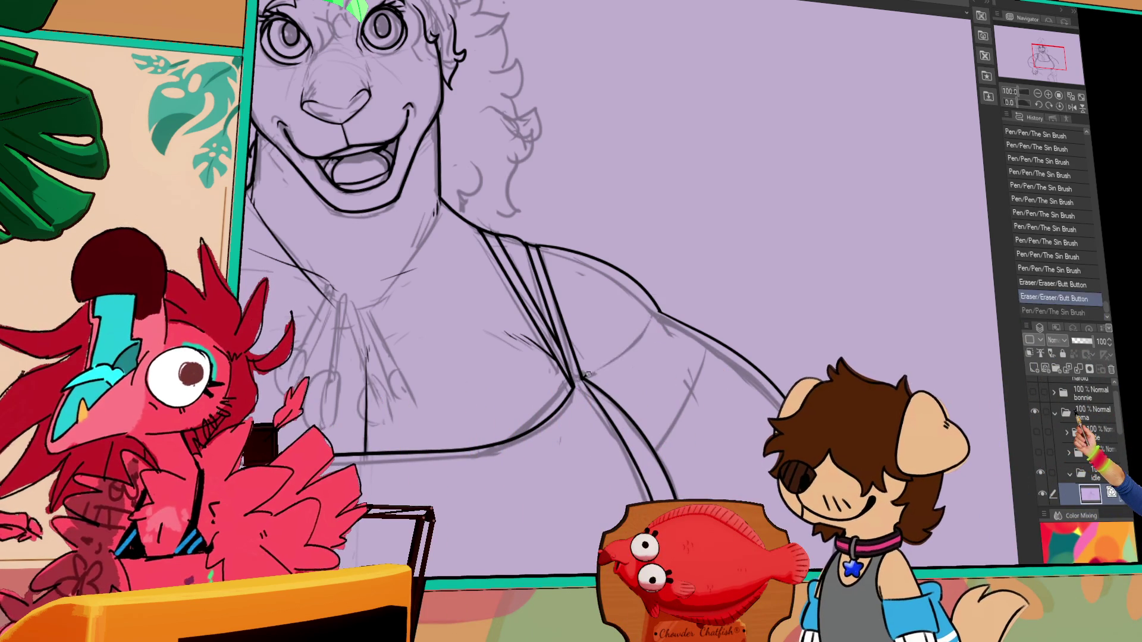
# Step: Ink the strap line toward the right shoulder and the line under the right arm, undoing stray strokes
pyautogui.moveTo(681, 285); pyautogui.dragTo(657, 315)
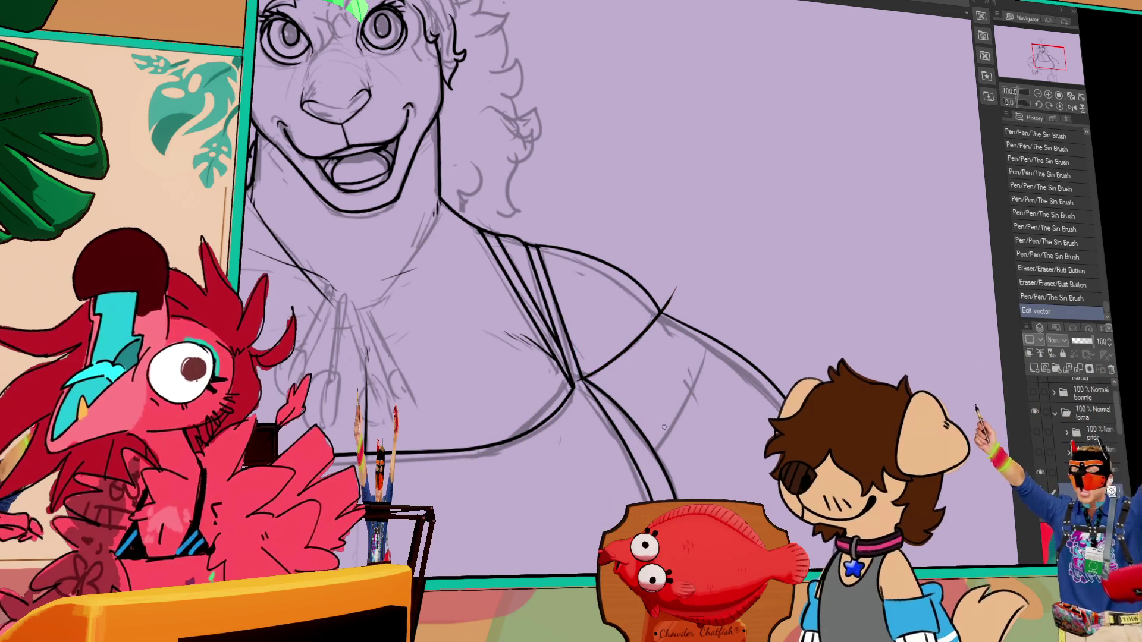
pyautogui.moveTo(673, 422); pyautogui.dragTo(727, 352)
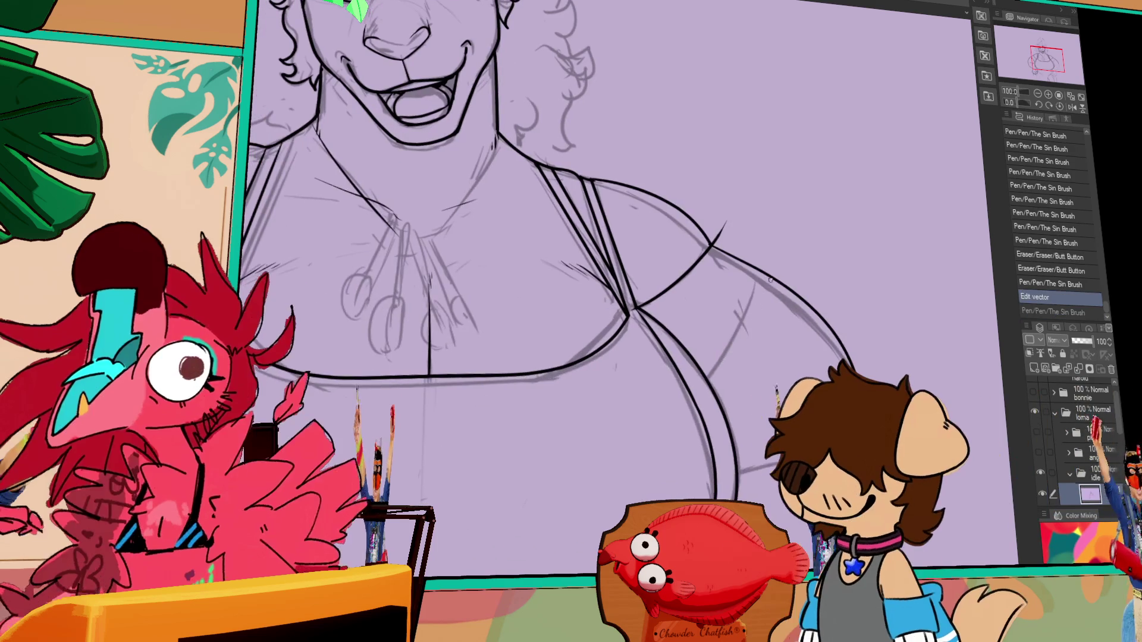
pyautogui.moveTo(703, 389); pyautogui.dragTo(788, 275)
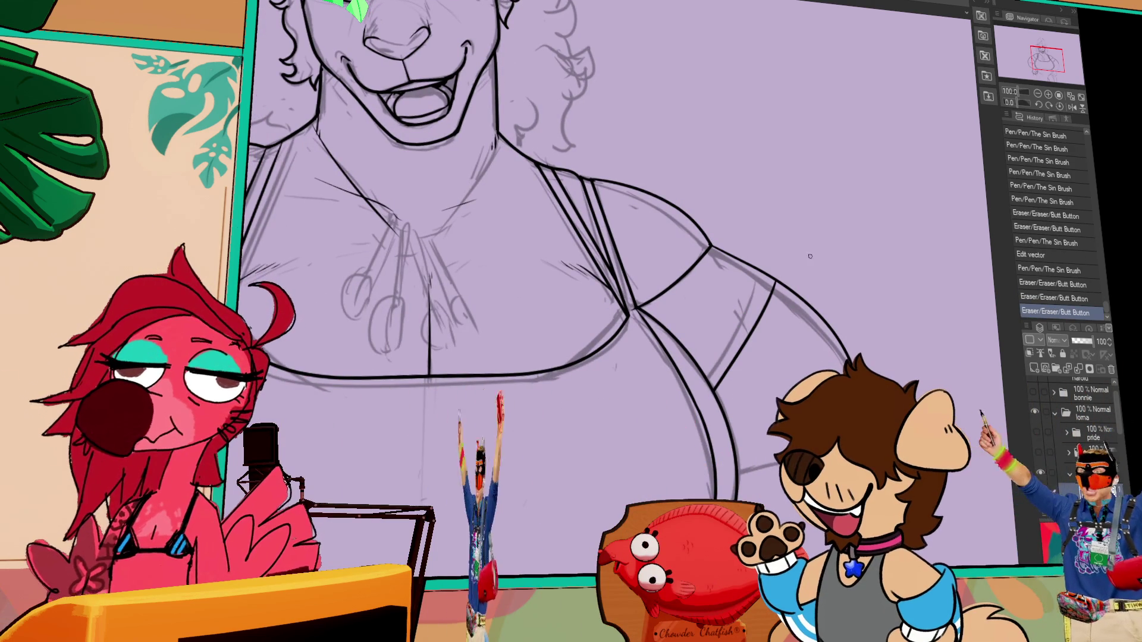
pyautogui.moveTo(867, 366); pyautogui.dragTo(801, 257)
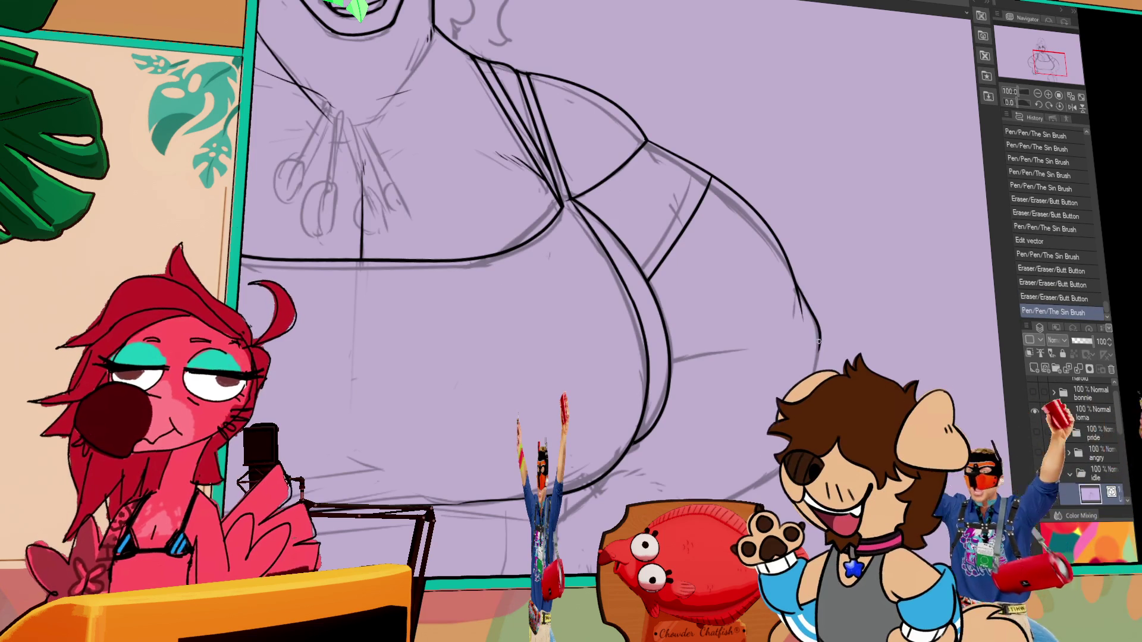
pyautogui.hotkey('ctrl', 'z')
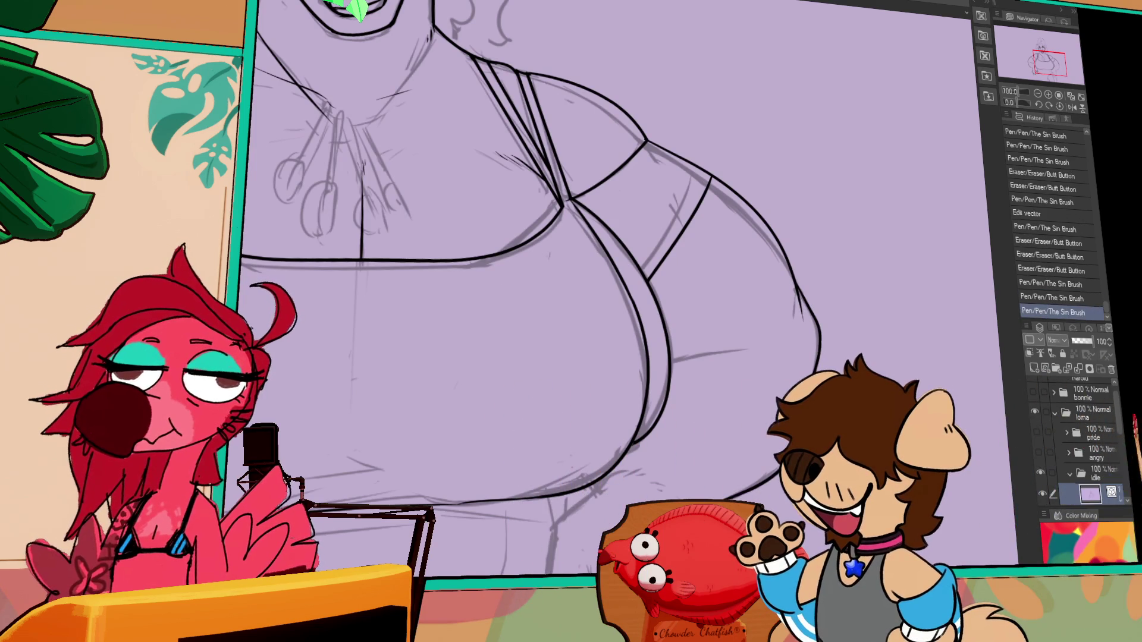
pyautogui.moveTo(681, 354)
pyautogui.mouseDown()
pyautogui.moveTo(671, 359)
pyautogui.moveTo(667, 341)
pyautogui.mouseUp()
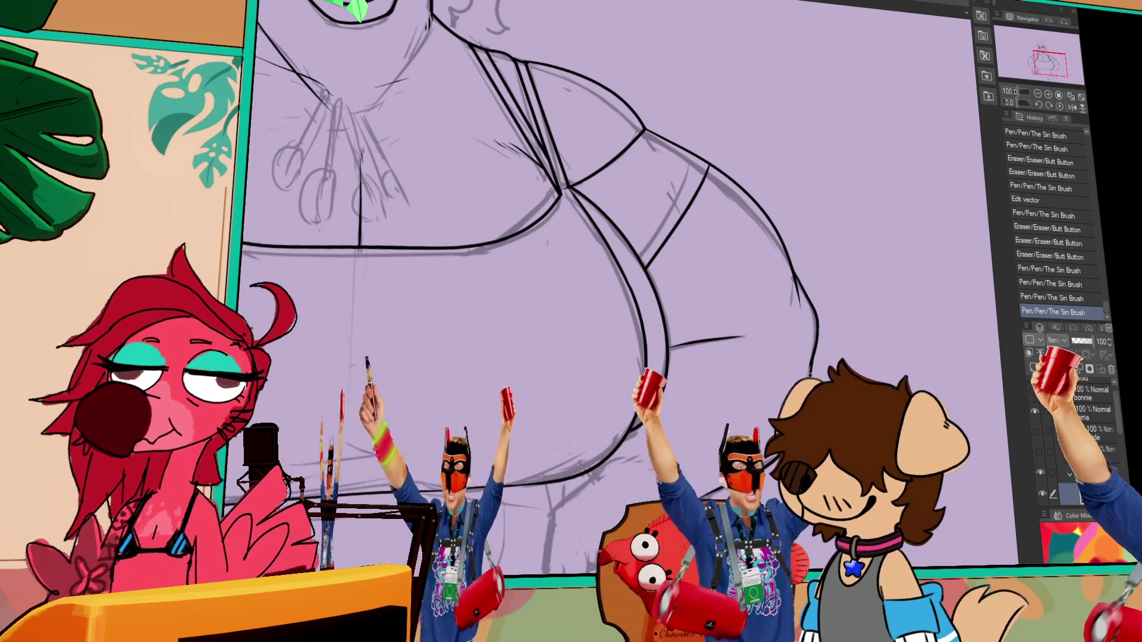
pyautogui.moveTo(785, 424)
pyautogui.mouseDown()
pyautogui.moveTo(833, 275)
pyautogui.moveTo(757, 267)
pyautogui.mouseUp()
pyautogui.click(283, 280)
pyautogui.hotkey('ctrl', 'z')
pyautogui.scroll(10, 894, 198)
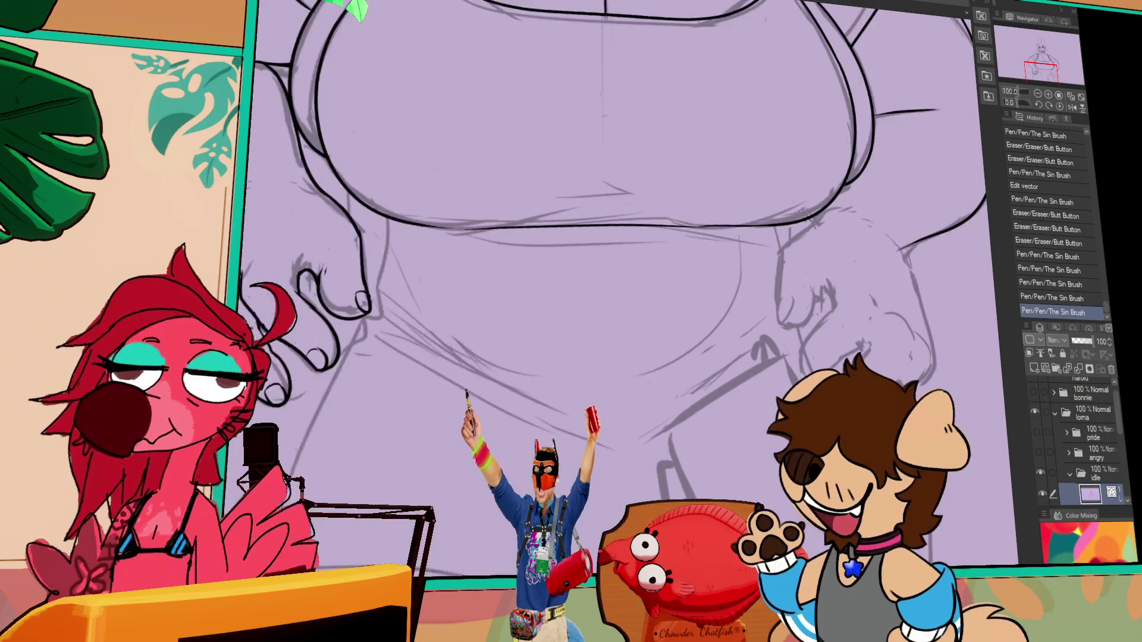
# Step: Zoom in and redraw the curve at the bottom of the chest
pyautogui.scroll(5, 894, 198)
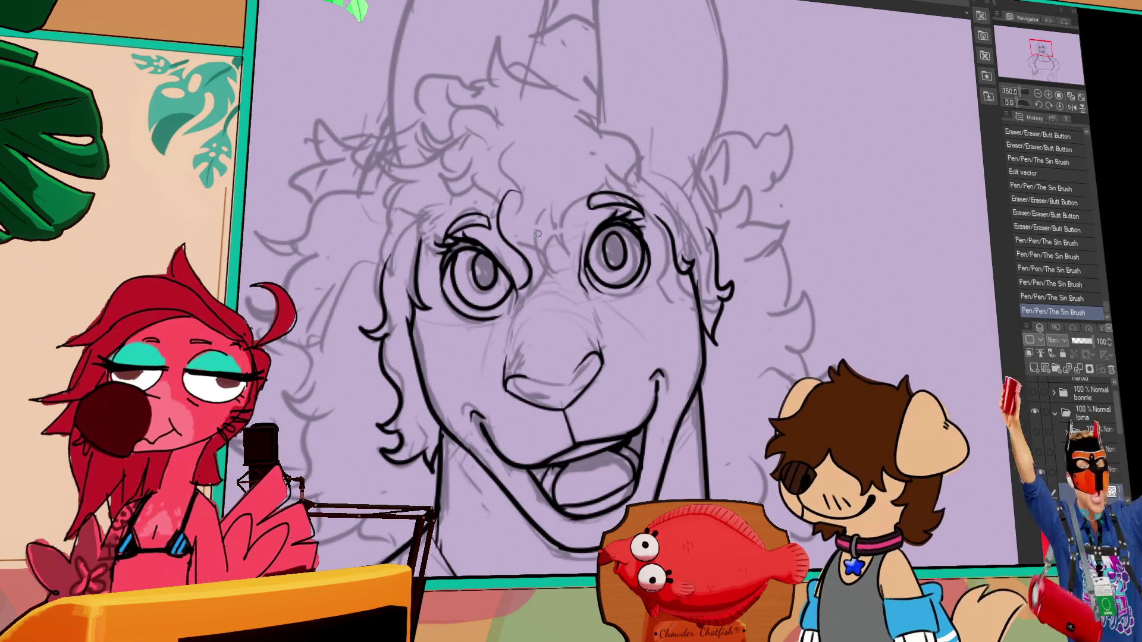
pyautogui.hotkey('ctrl', 'z')
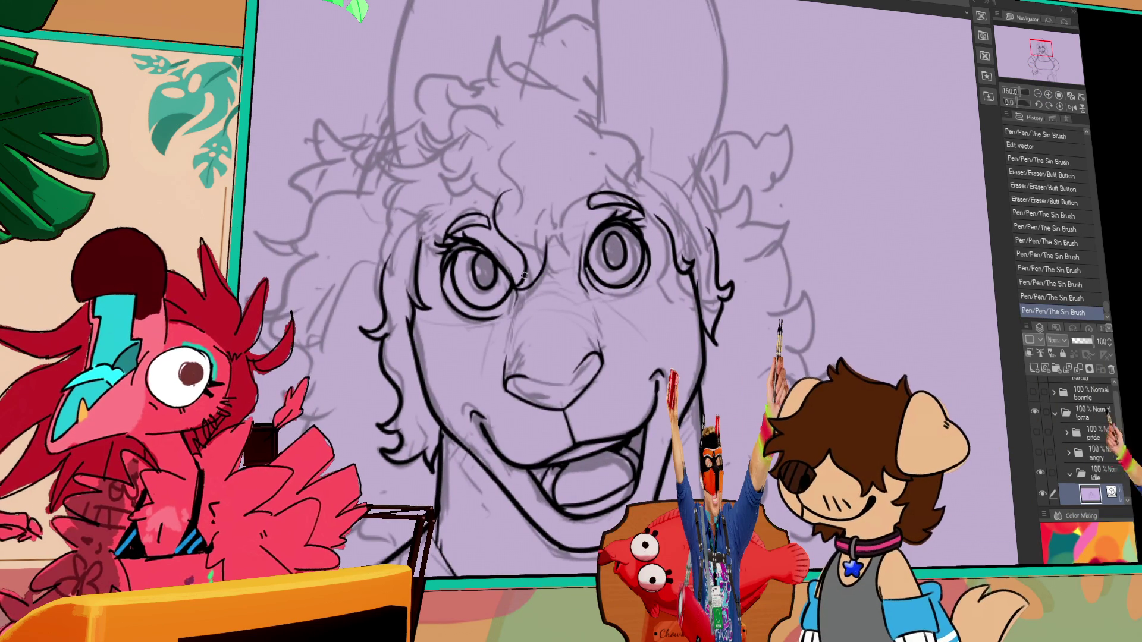
pyautogui.hotkey('ctrl', 'z')
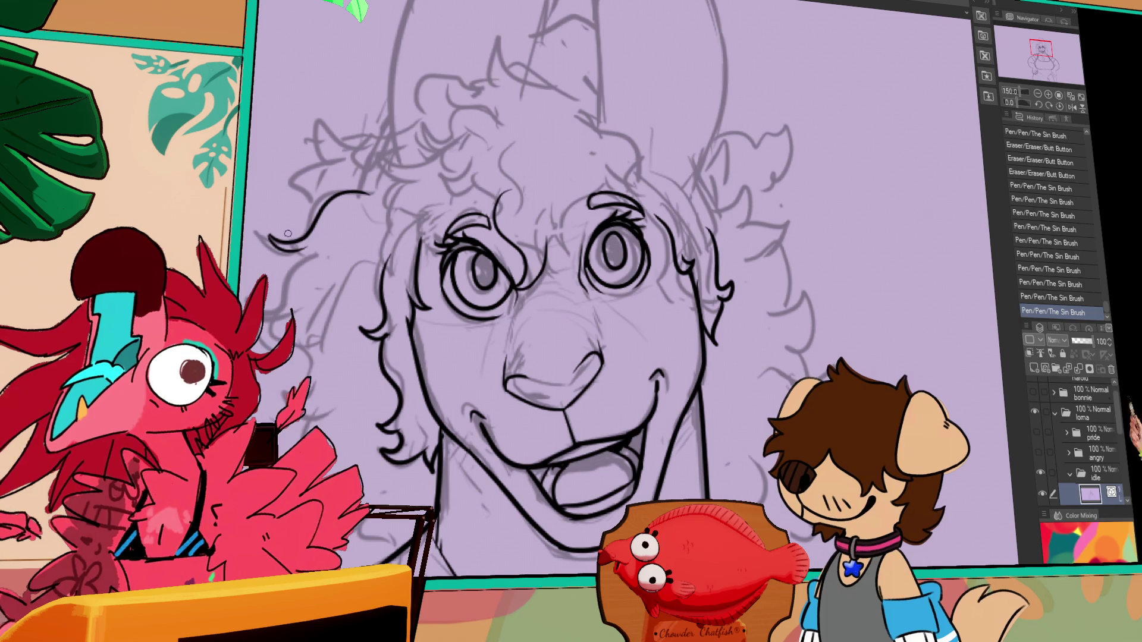
pyautogui.hotkey('ctrl', 'y')
pyautogui.hotkey('ctrl', 'y')
pyautogui.scroll(-5, 733, 318)
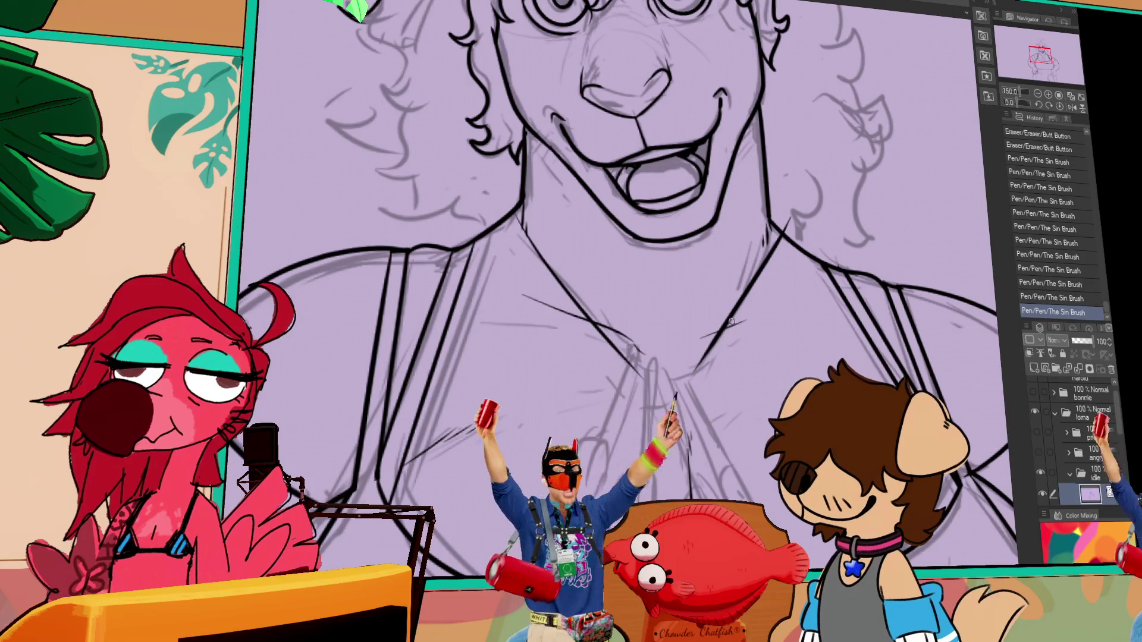
pyautogui.hotkey('ctrl', 'z')
pyautogui.moveTo(629, 364); pyautogui.dragTo(694, 364)
# Step: Ink a pendant cord and an oval charm at the chest centre, undoing the latest pendant stroke
pyautogui.scroll(-2, 695, 285)
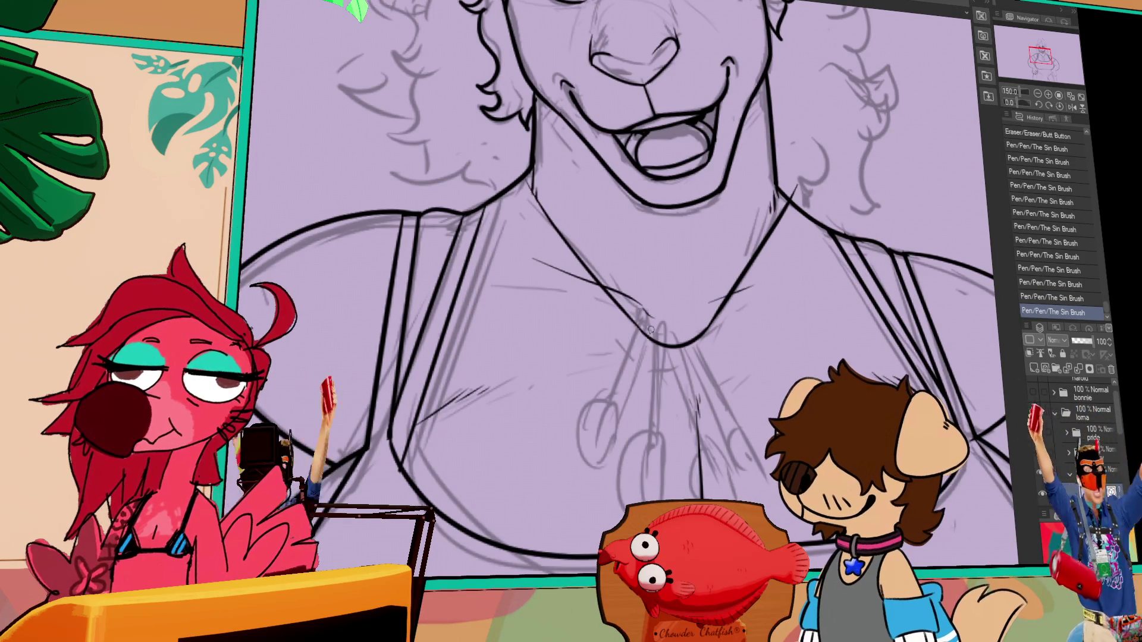
pyautogui.moveTo(651, 323); pyautogui.dragTo(607, 415)
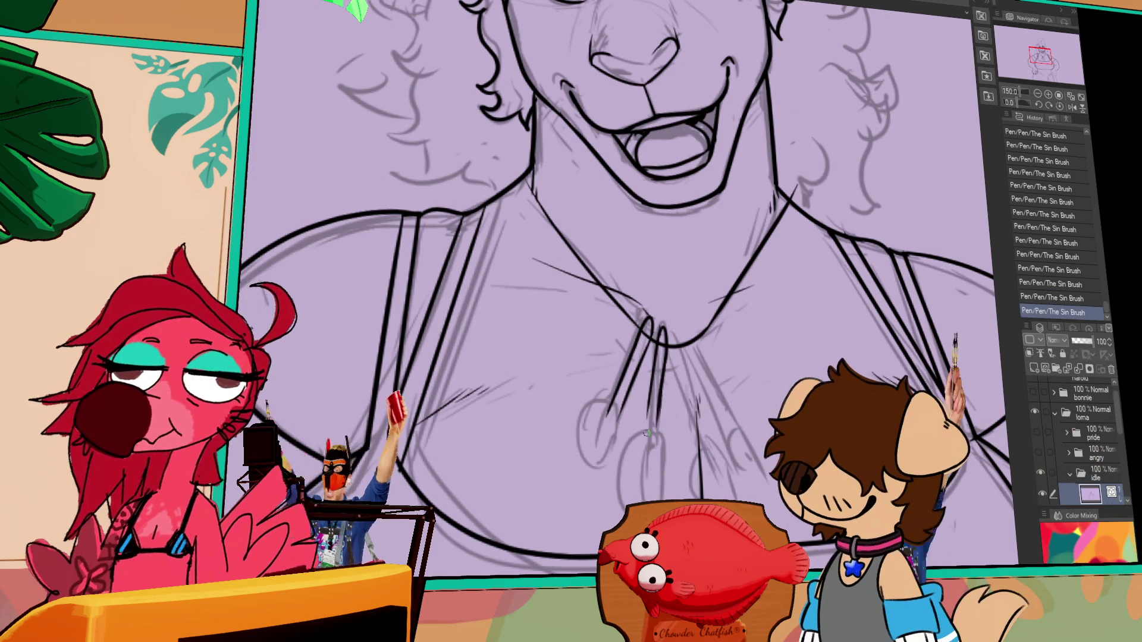
pyautogui.scroll(-1, 652, 416)
pyautogui.hotkey('ctrl', 'z')
pyautogui.moveTo(653, 408); pyautogui.dragTo(645, 479)
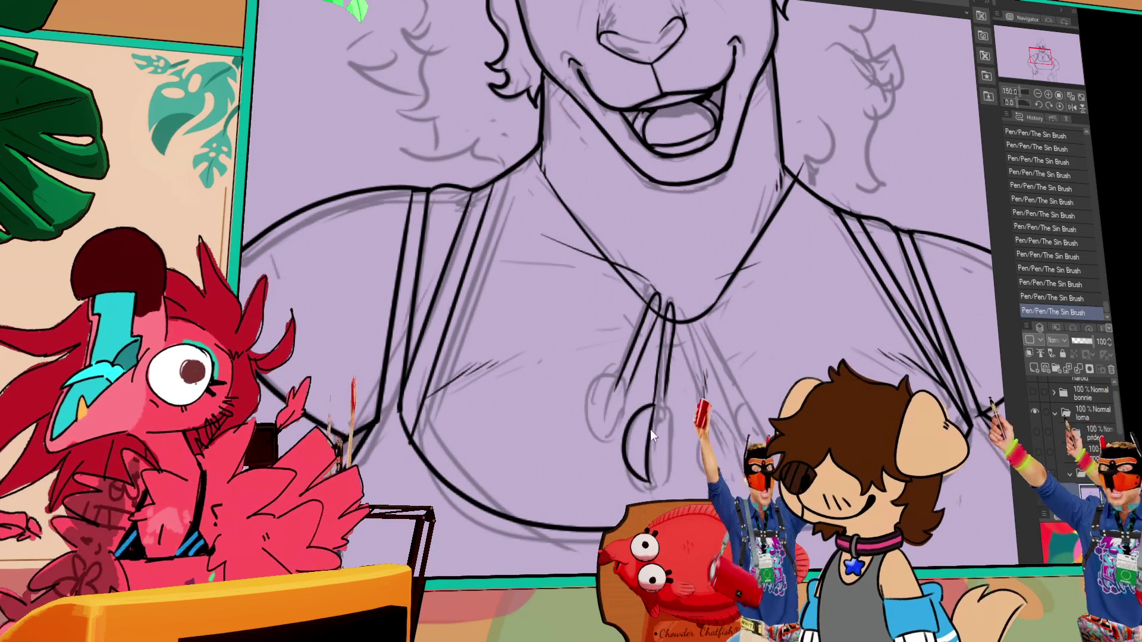
pyautogui.hotkey('ctrl', 'z')
pyautogui.hotkey('ctrl', 'z')
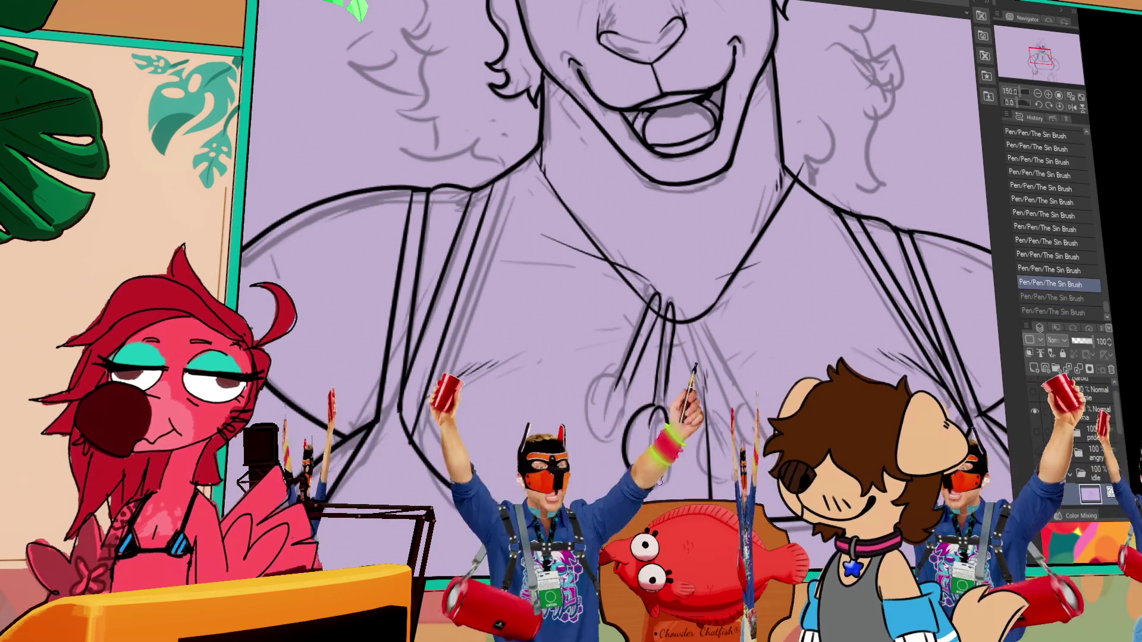
pyautogui.hotkey('ctrl', 'y')
pyautogui.hotkey('ctrl', 'y')
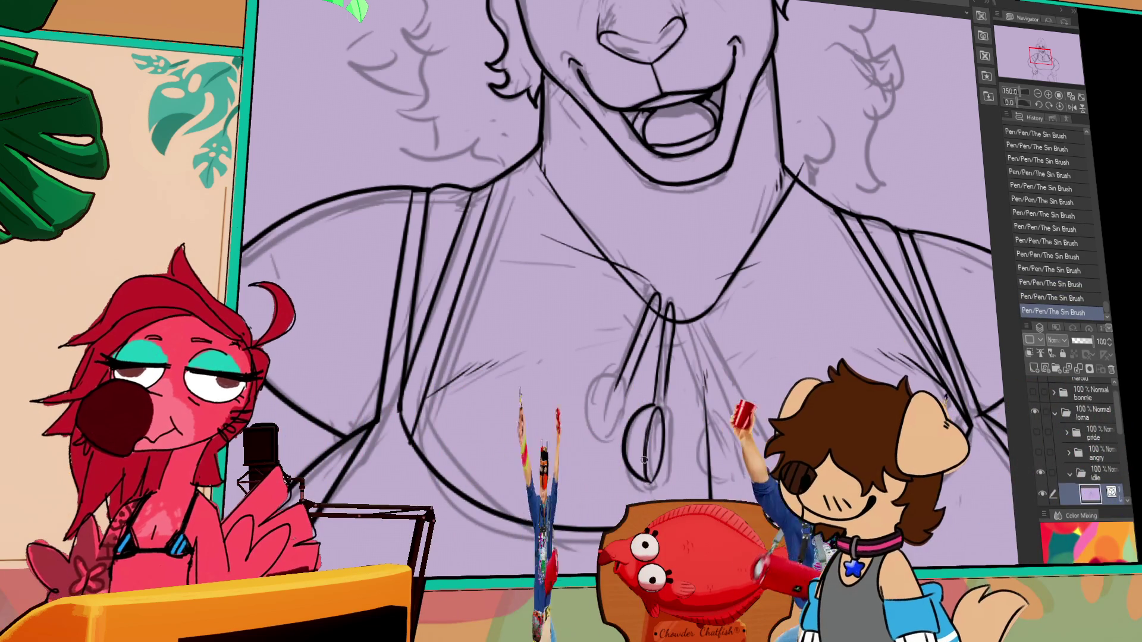
pyautogui.hotkey('ctrl', 'z')
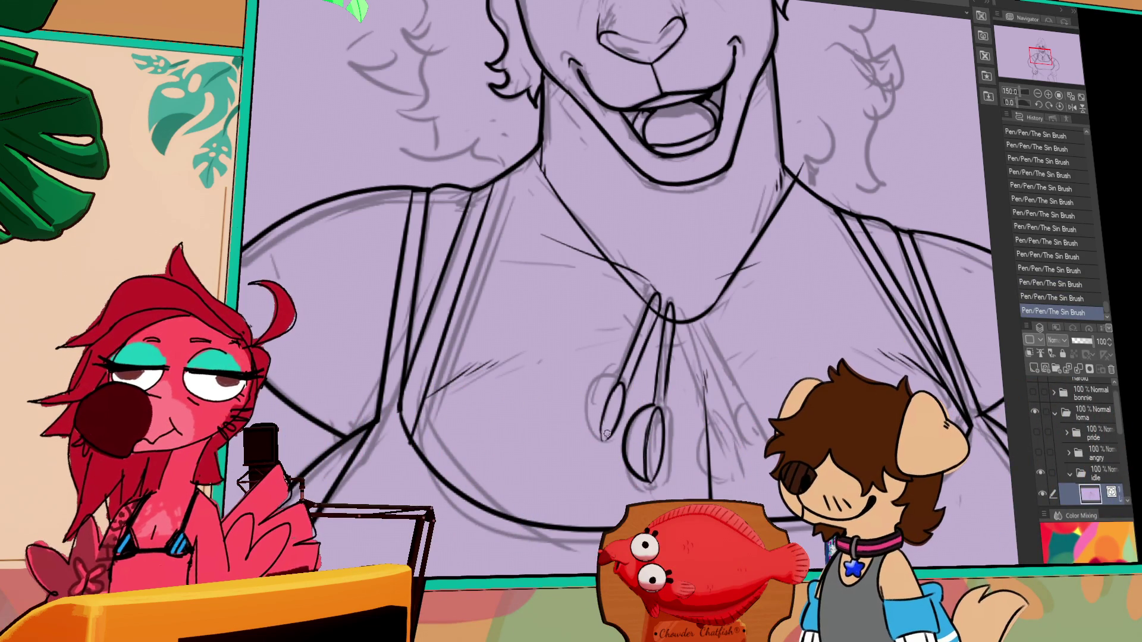
pyautogui.moveTo(750, 302); pyautogui.dragTo(772, 375)
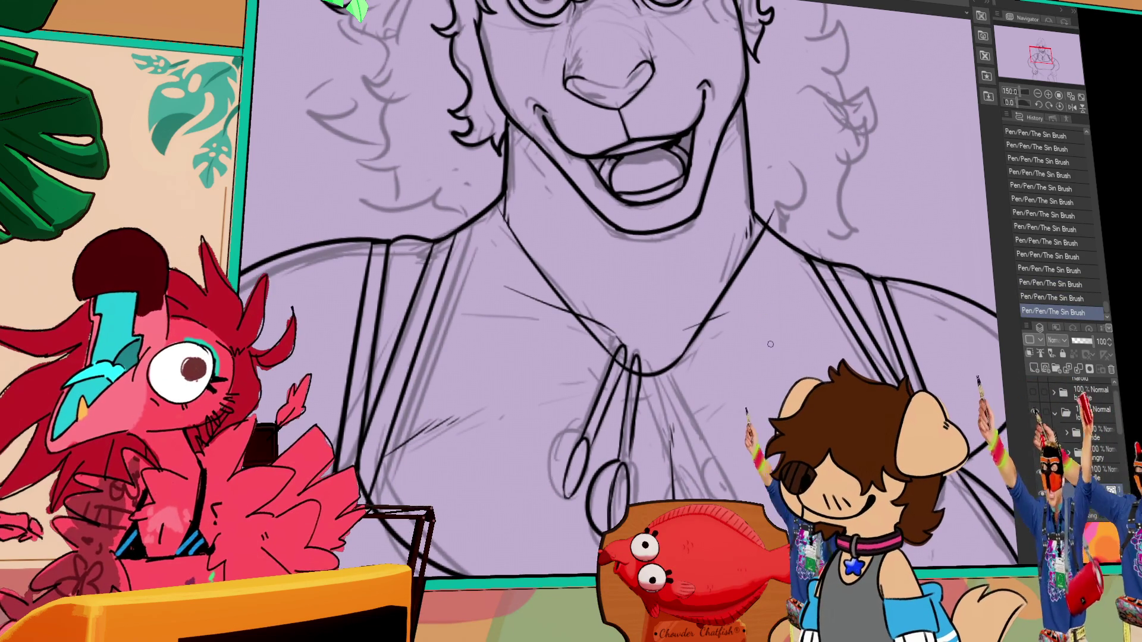